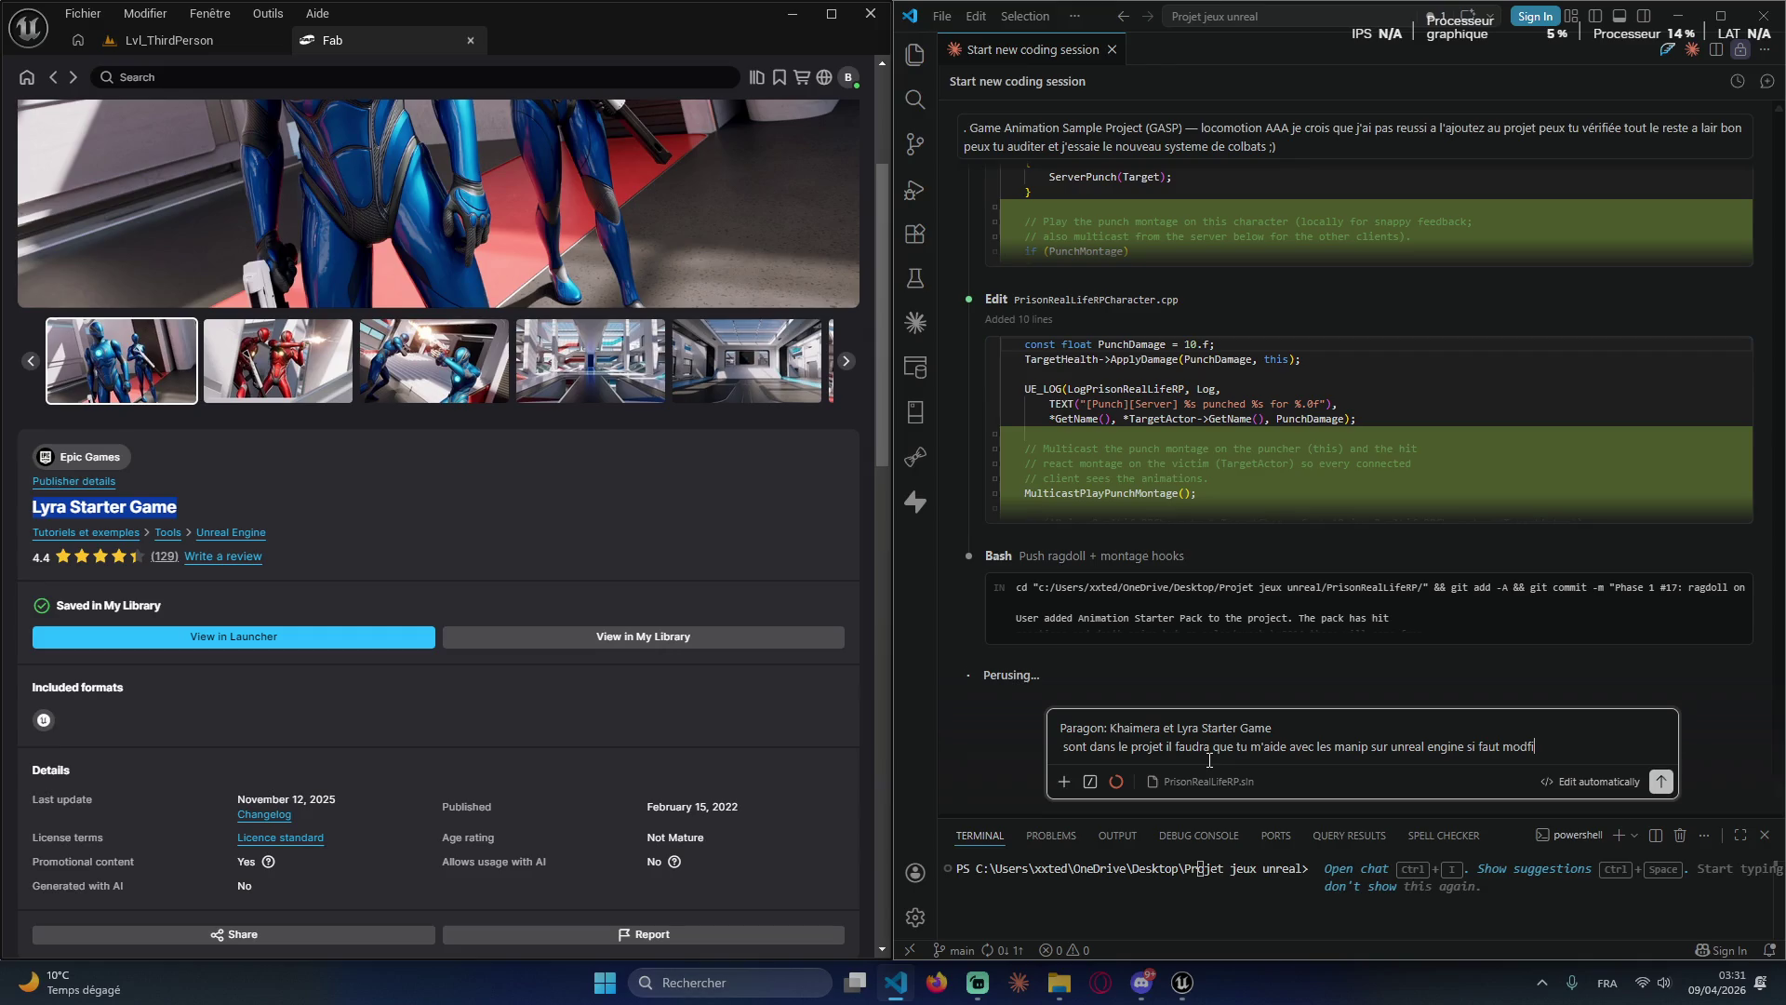
Step: Finish the Claude message ending 'bp:)', then check the Fab and Lvl_ThirdPerson tabs in Unreal
{"action": "type", "text": "e bp"}
{"action": "type", "text": ":)"}
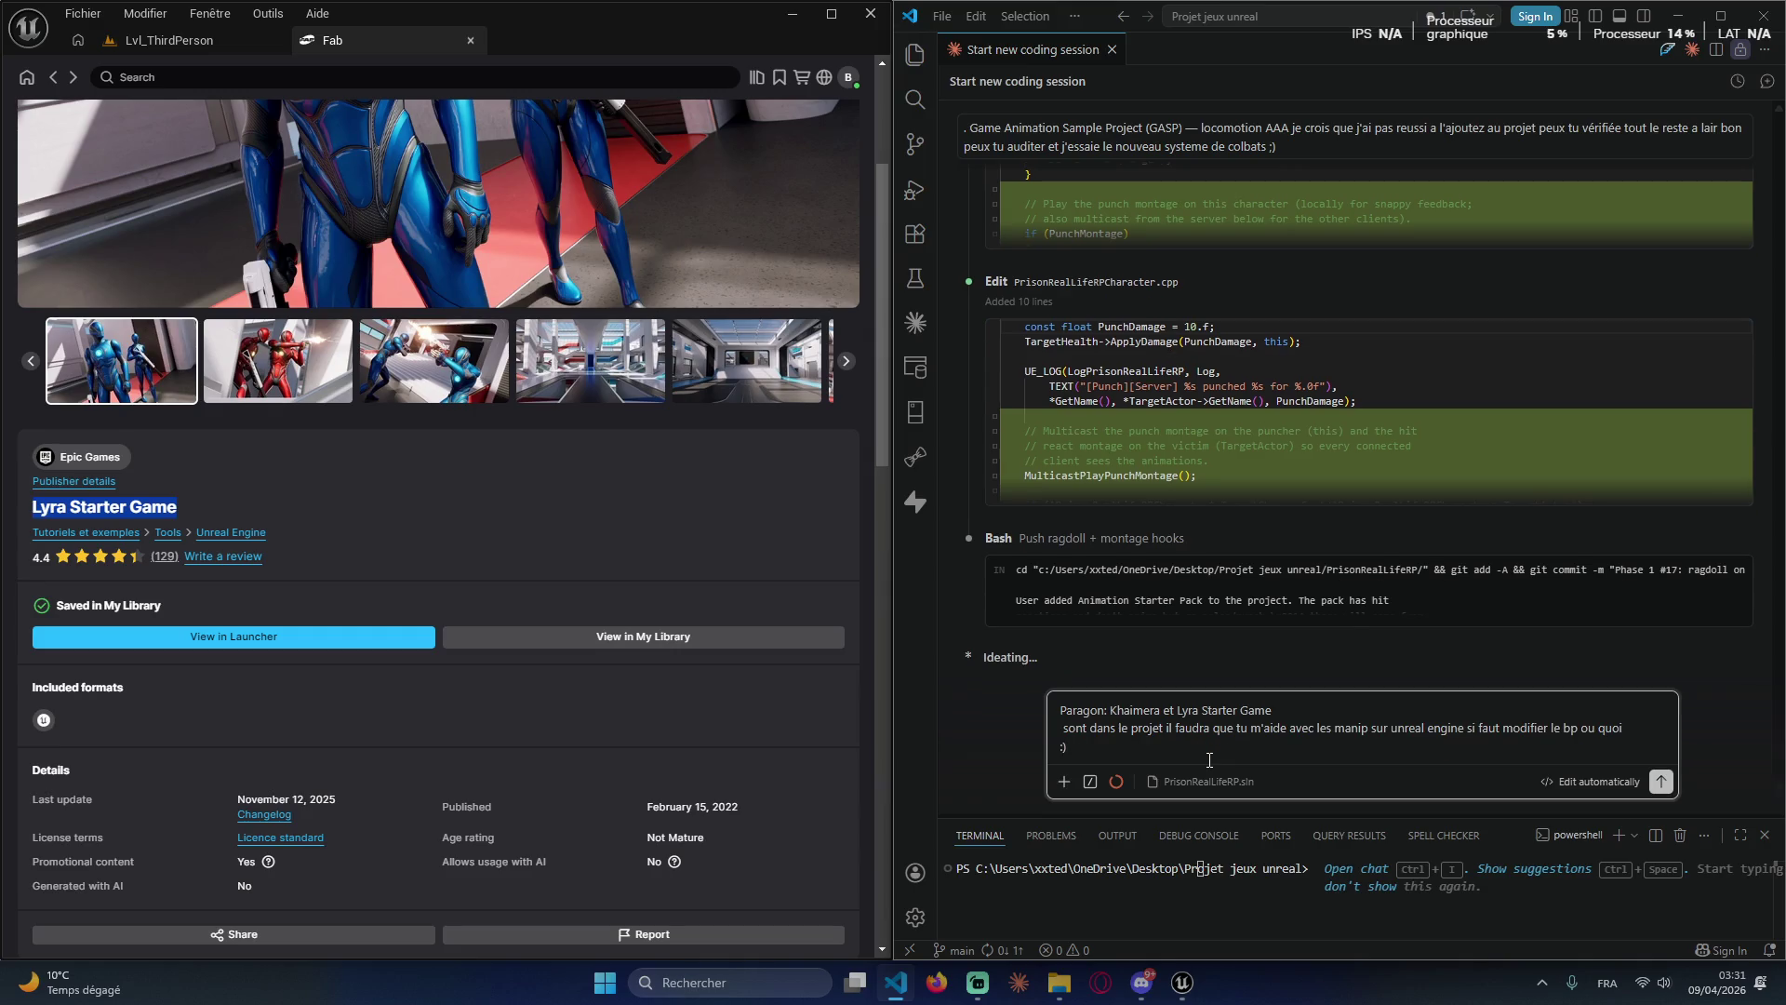
{"action": "key", "text": "ctrl+a"}
{"action": "left_click", "coordinate": [1150, 754]}
{"action": "scroll", "coordinate": [559, 517], "scroll_direction": "up", "scroll_amount": 3}
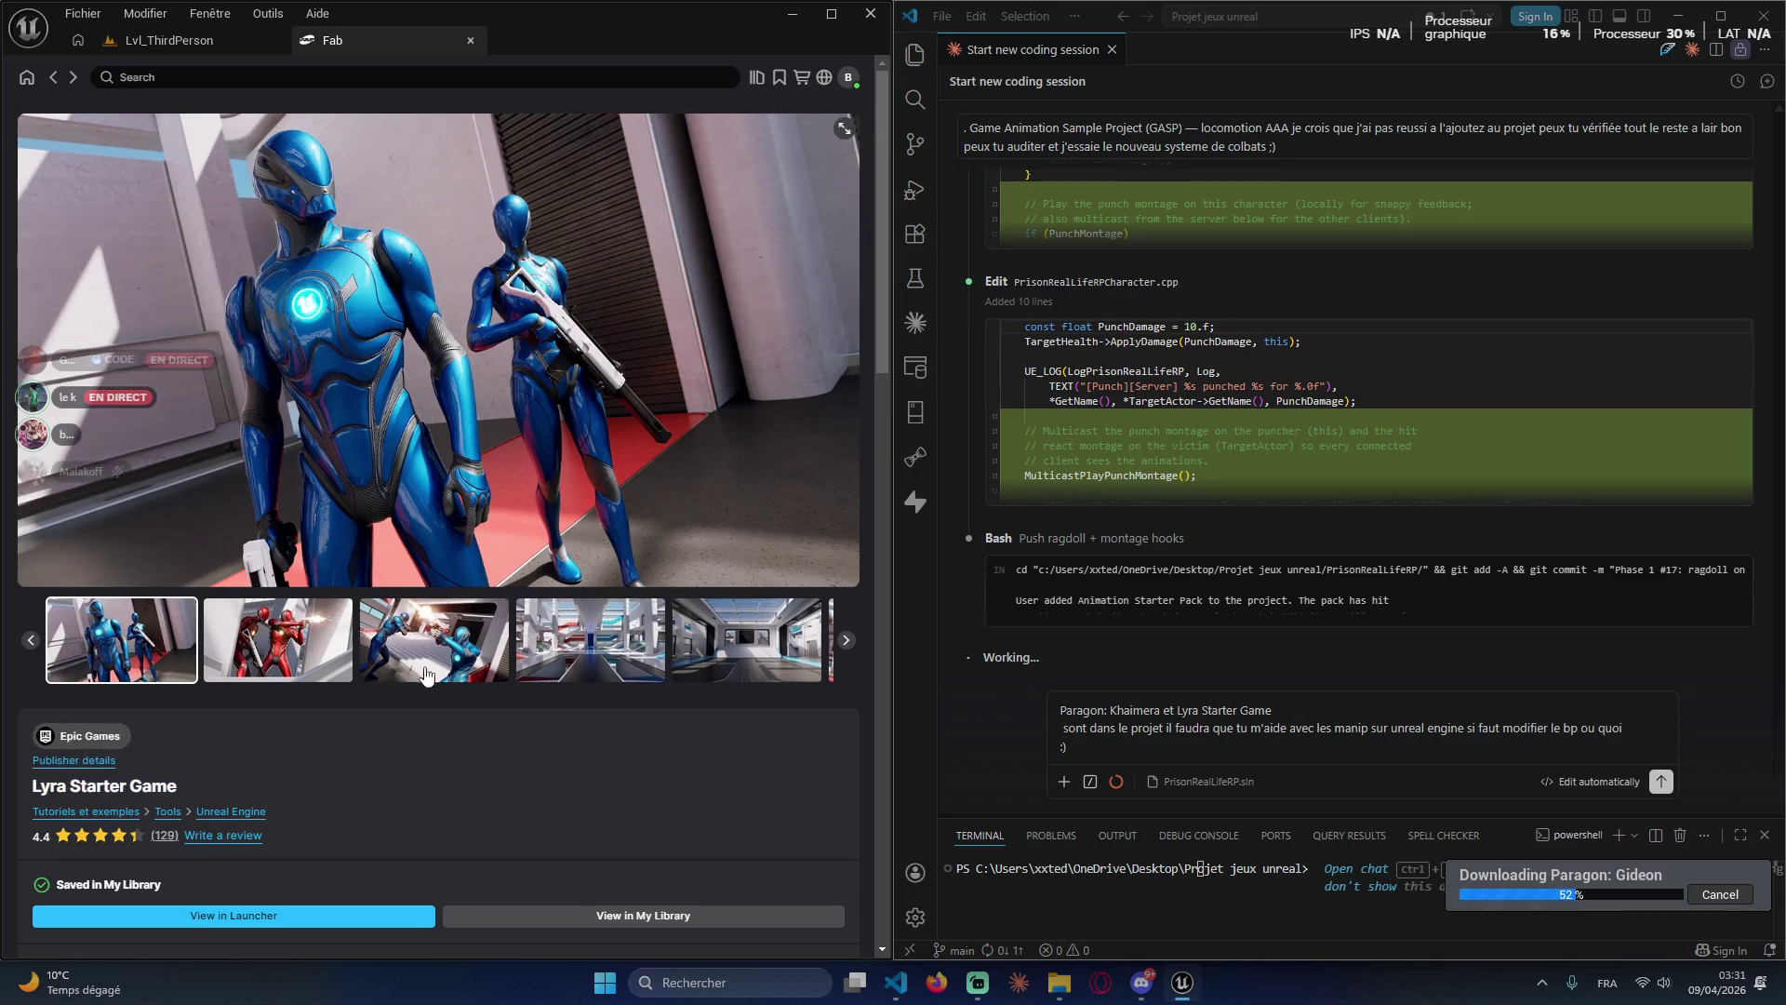
{"action": "left_click", "coordinate": [158, 77]}
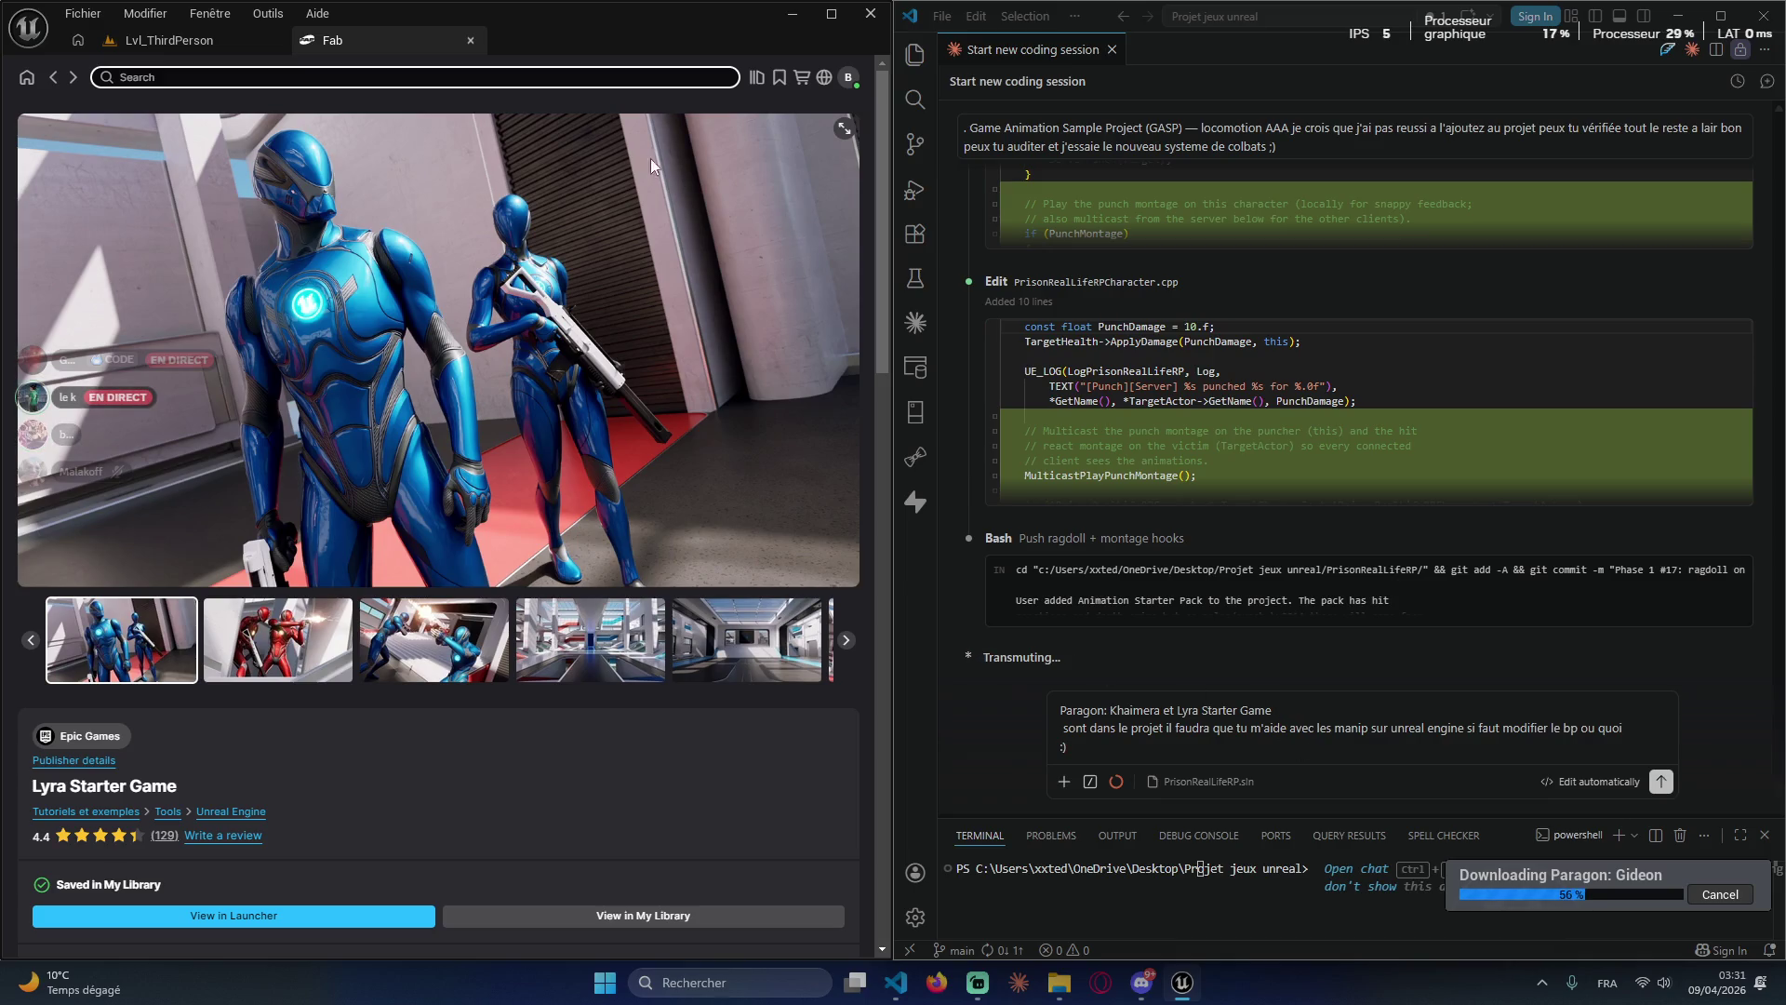
{"action": "left_click", "coordinate": [167, 40]}
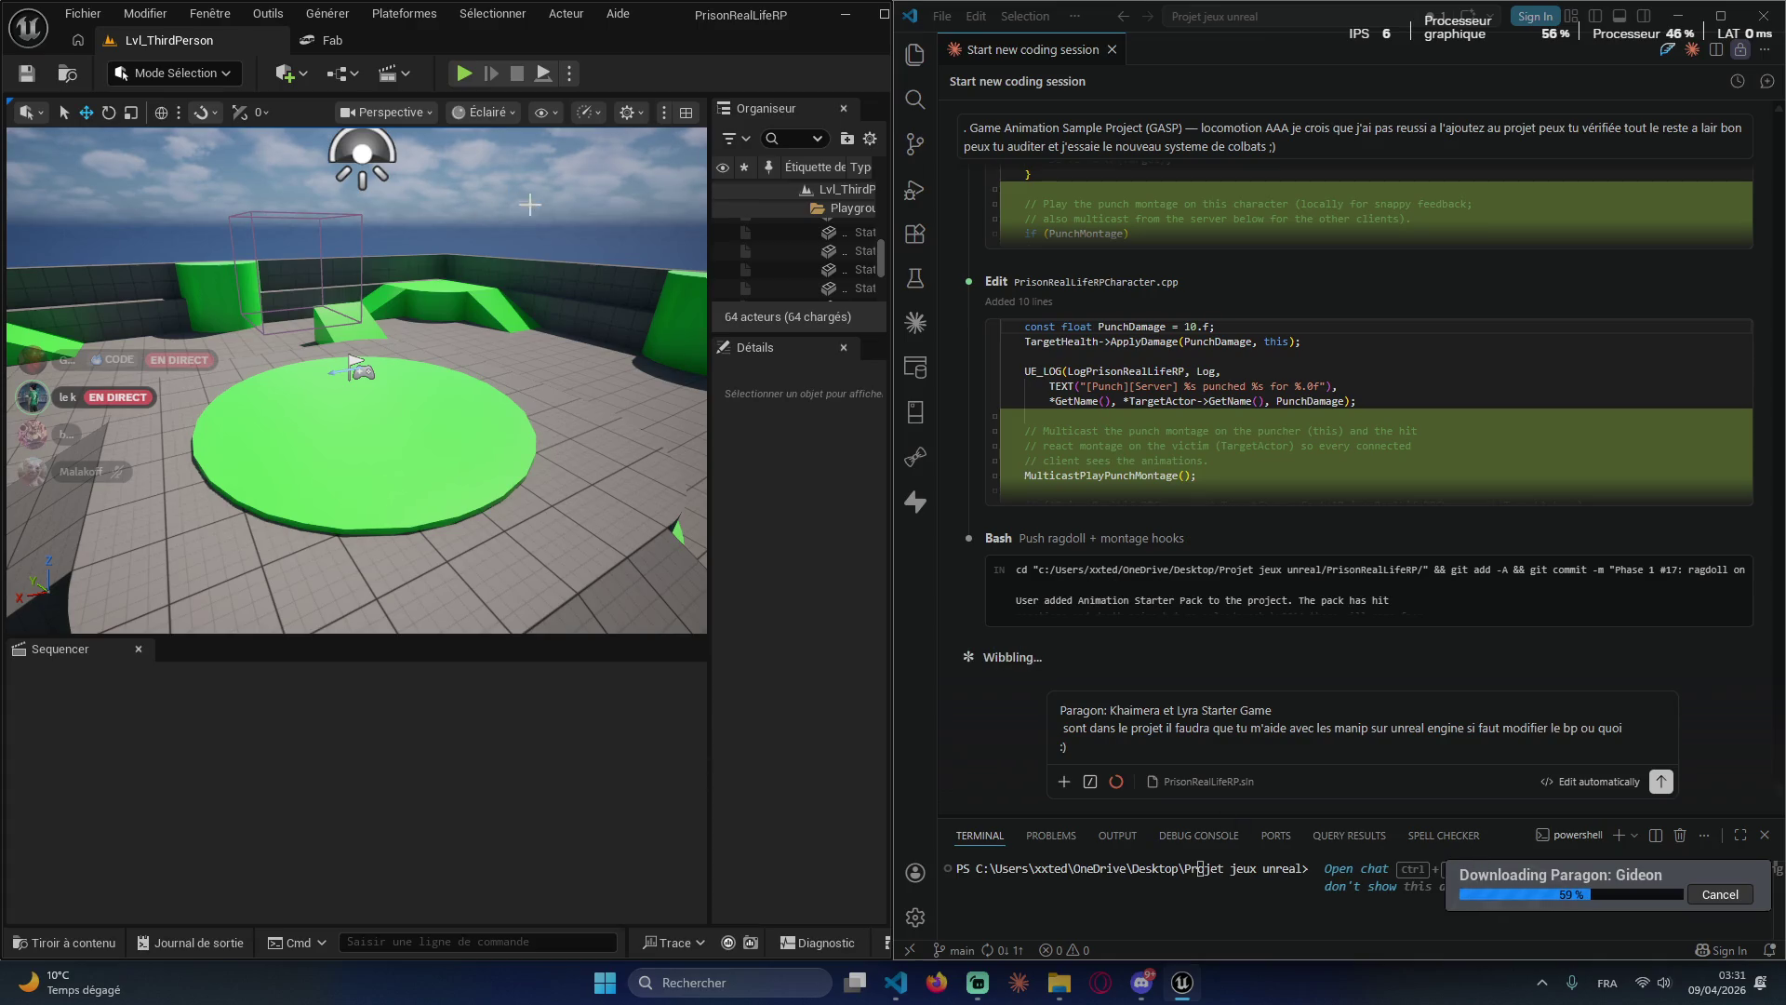
Step: Search the Fab store for 'meta humain', then close the Fab tab
{"action": "left_click", "coordinate": [335, 40]}
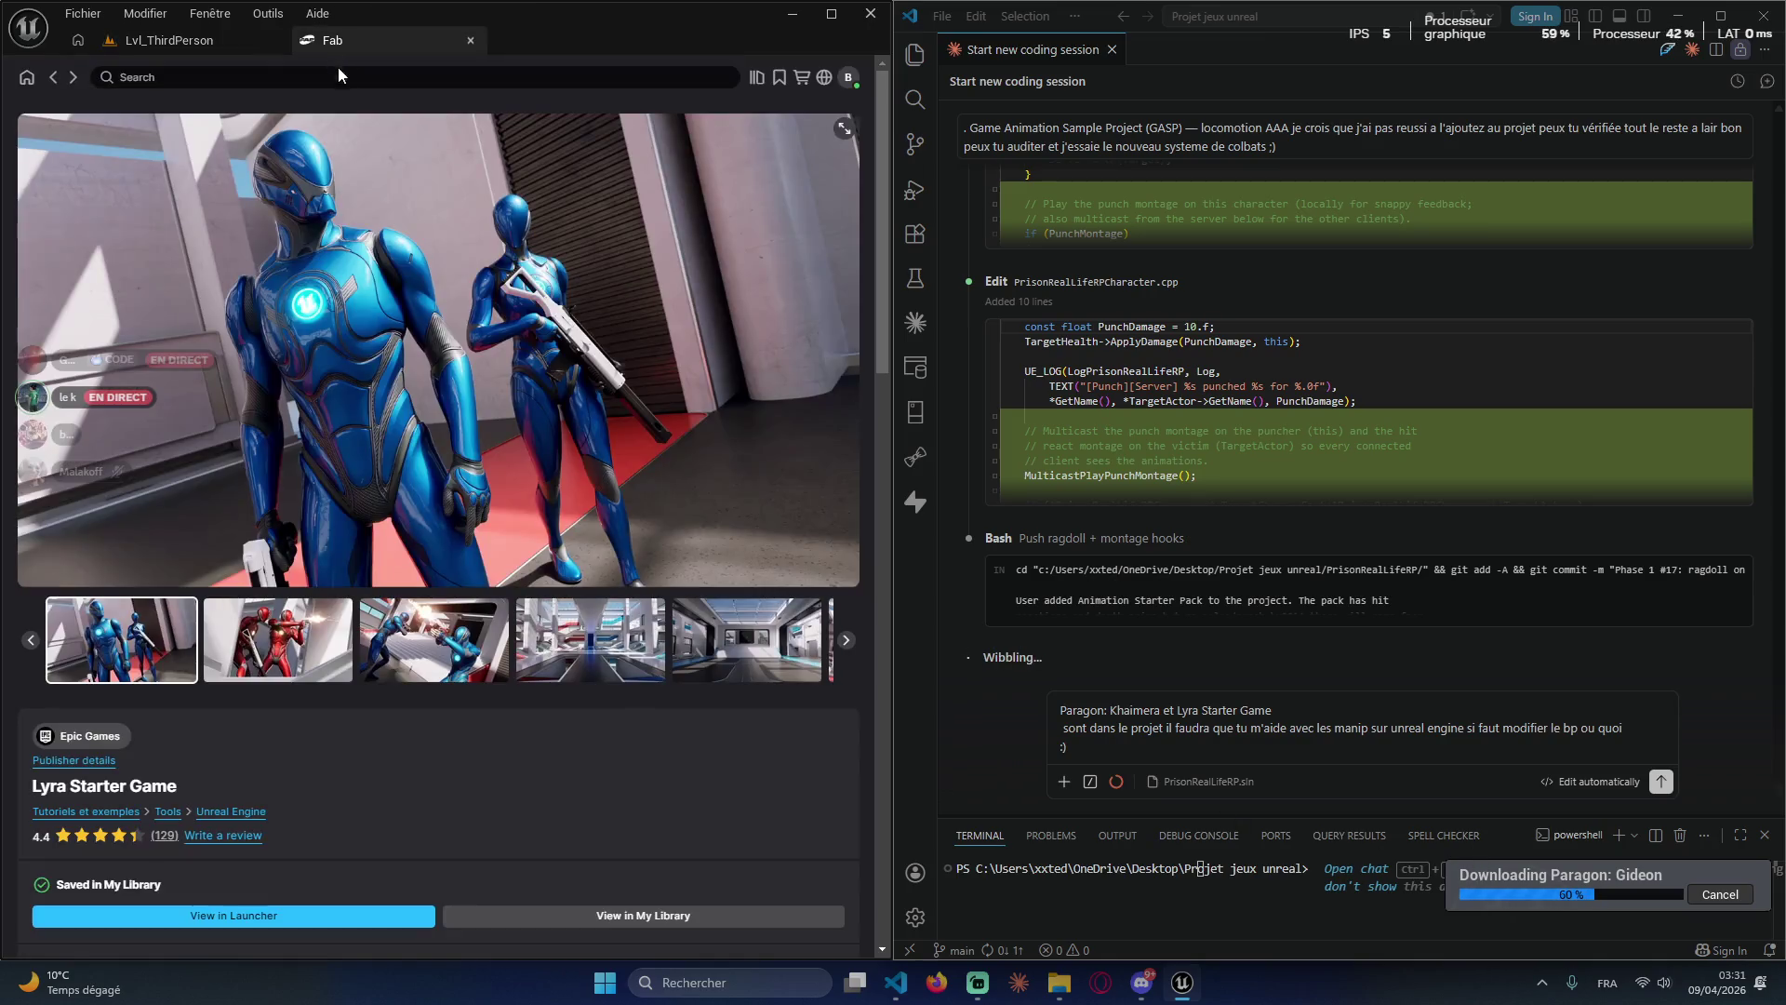
{"action": "left_click", "coordinate": [122, 78]}
{"action": "type", "text": "meta"}
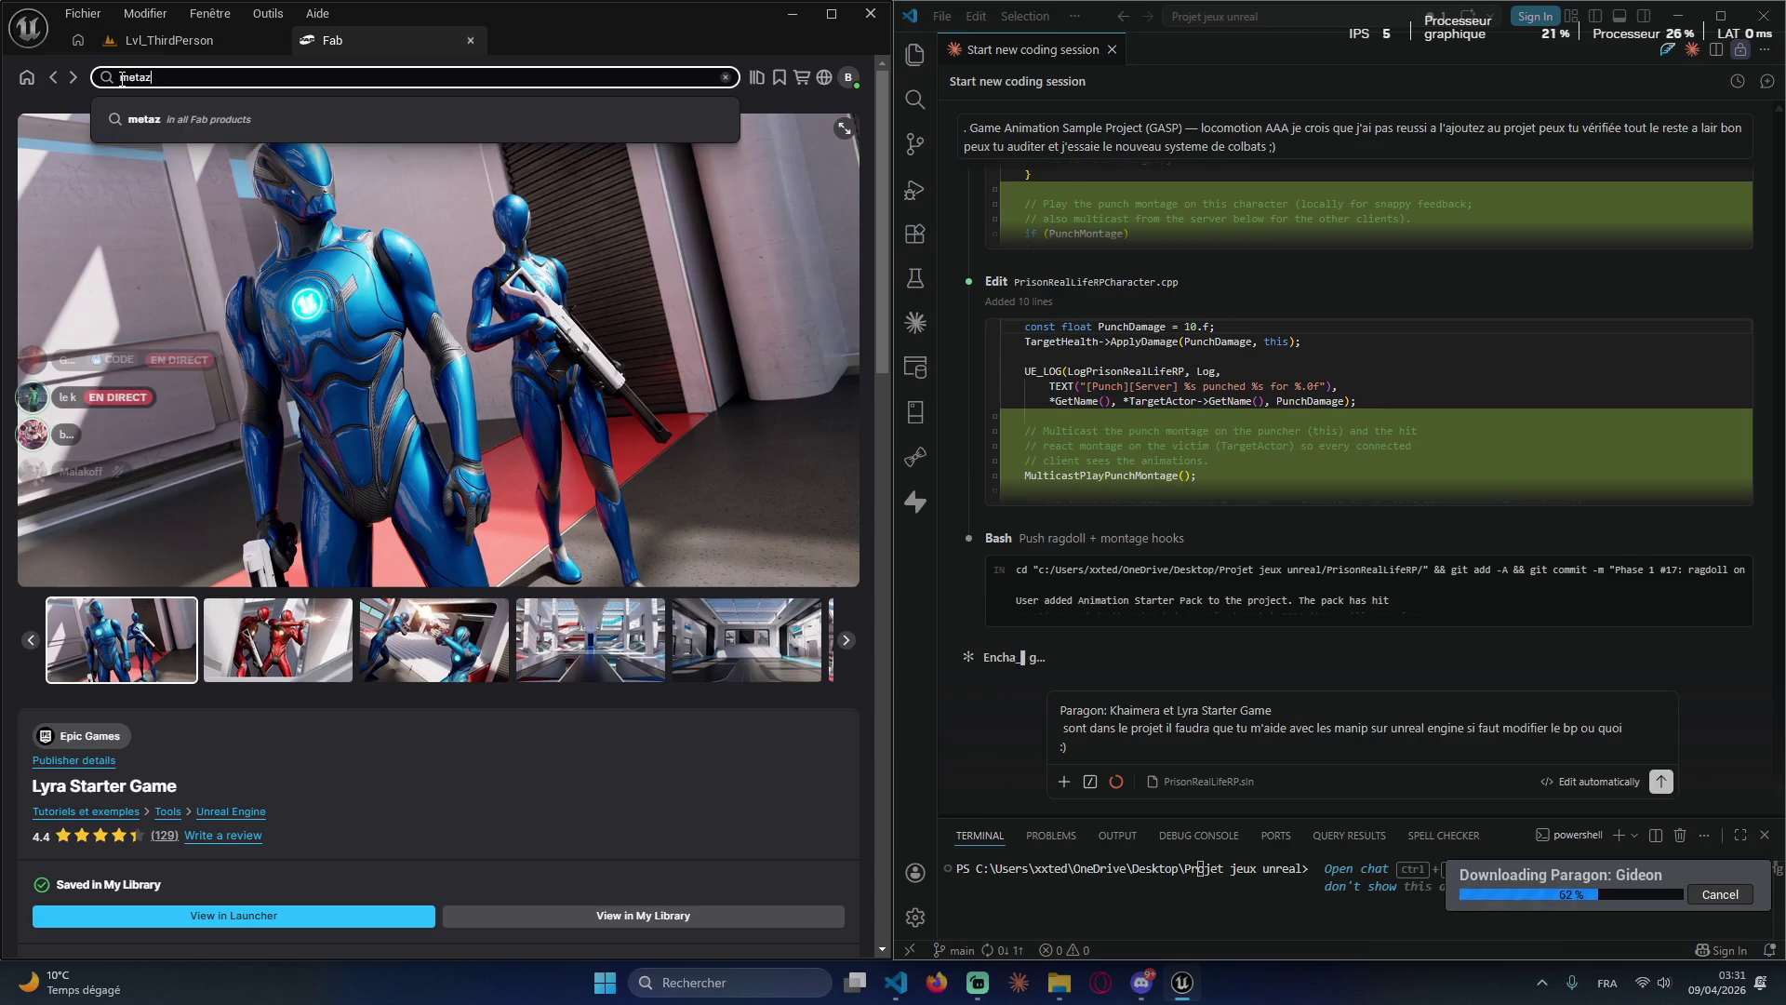
{"action": "type", "text": " humain"}
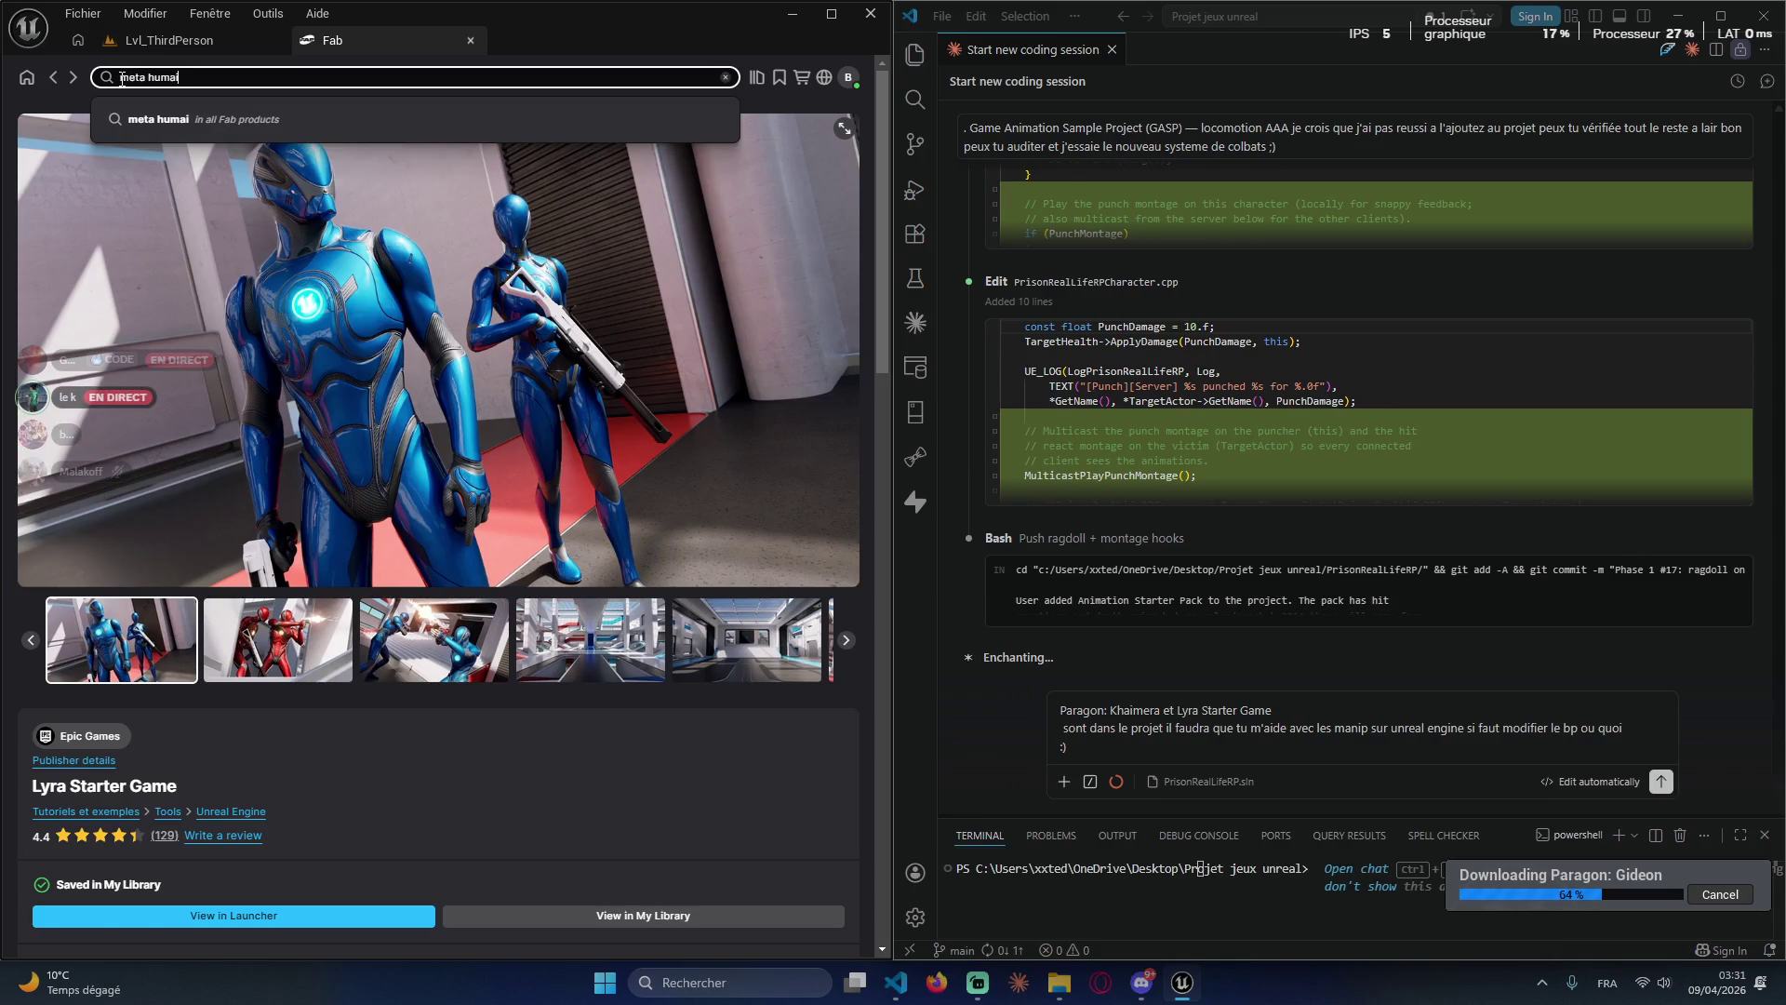
{"action": "key", "text": "Return"}
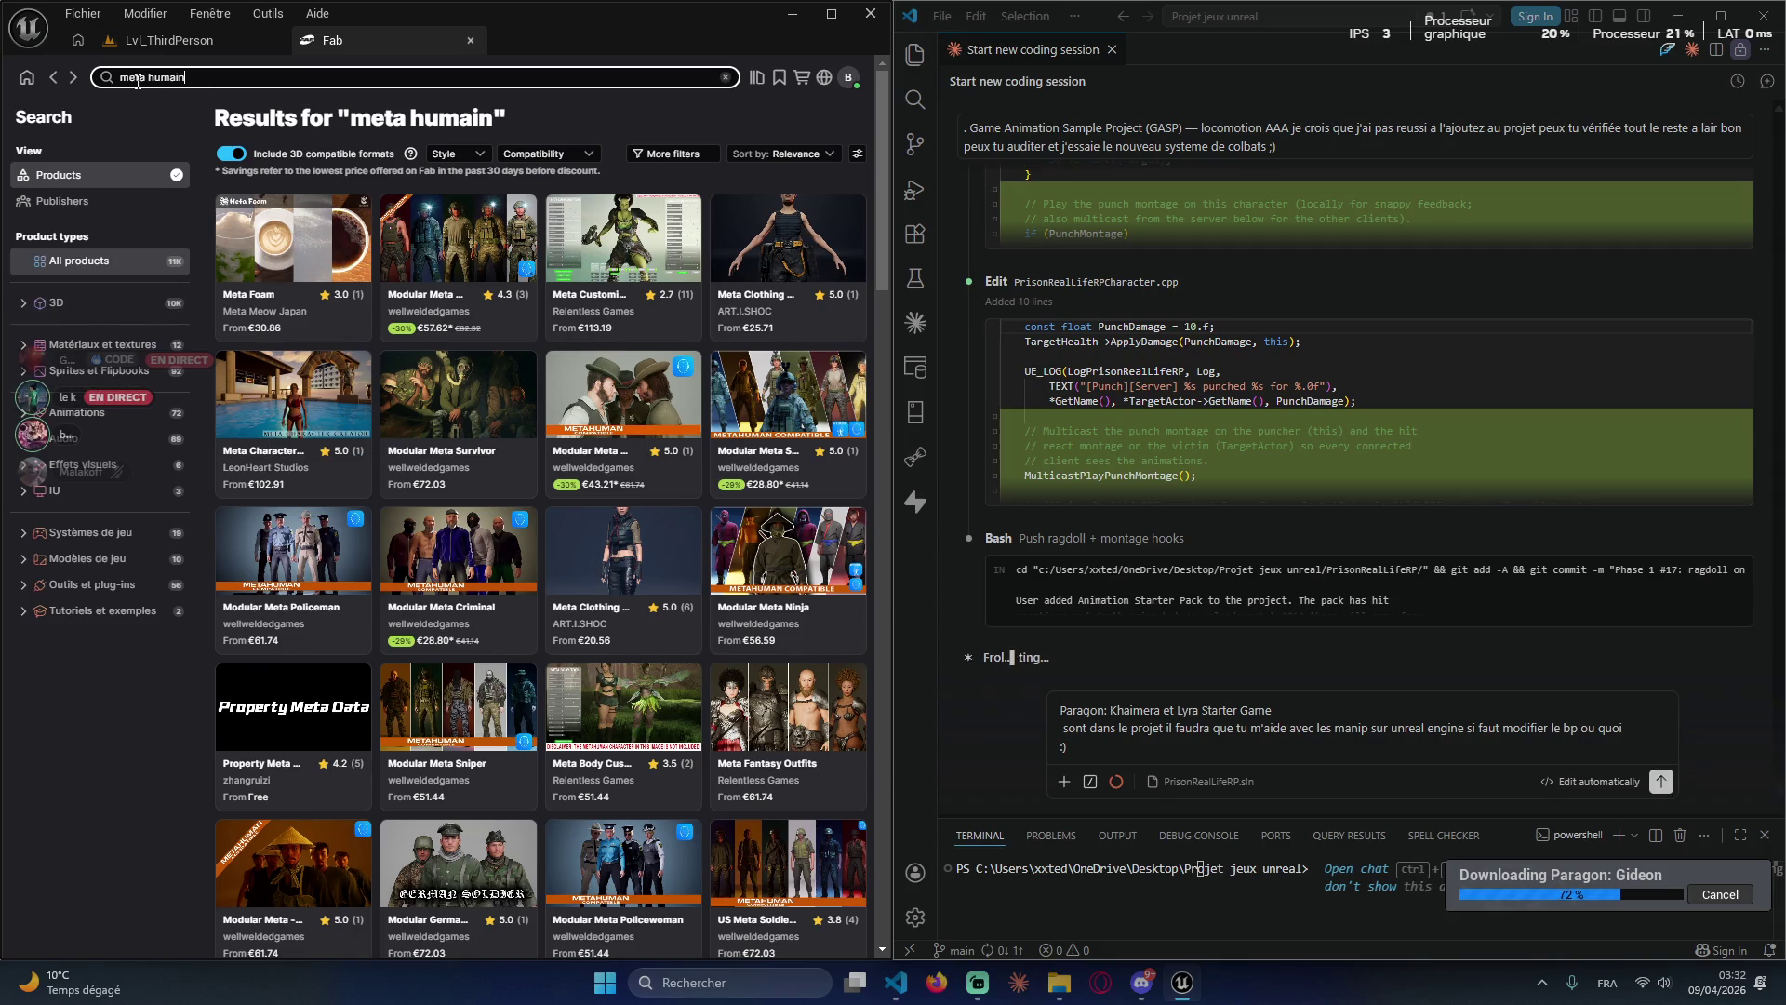
{"action": "middle_click", "coordinate": [376, 42]}
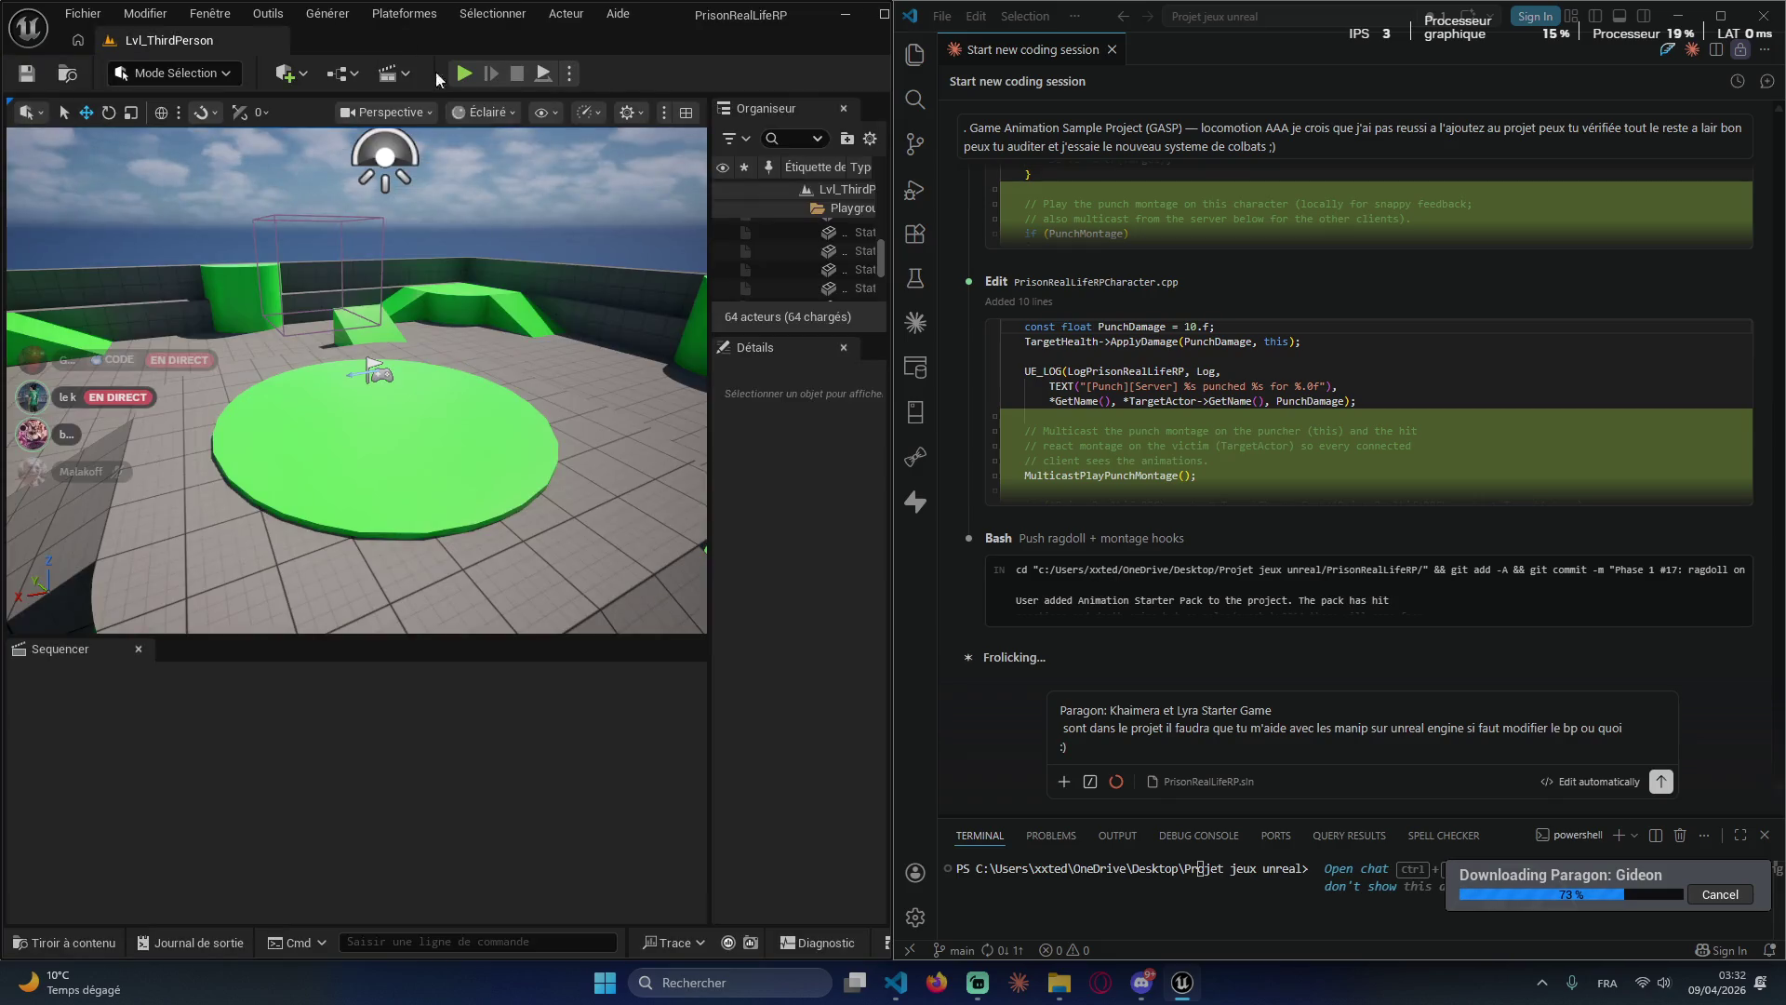
{"action": "left_click", "coordinate": [1142, 981]}
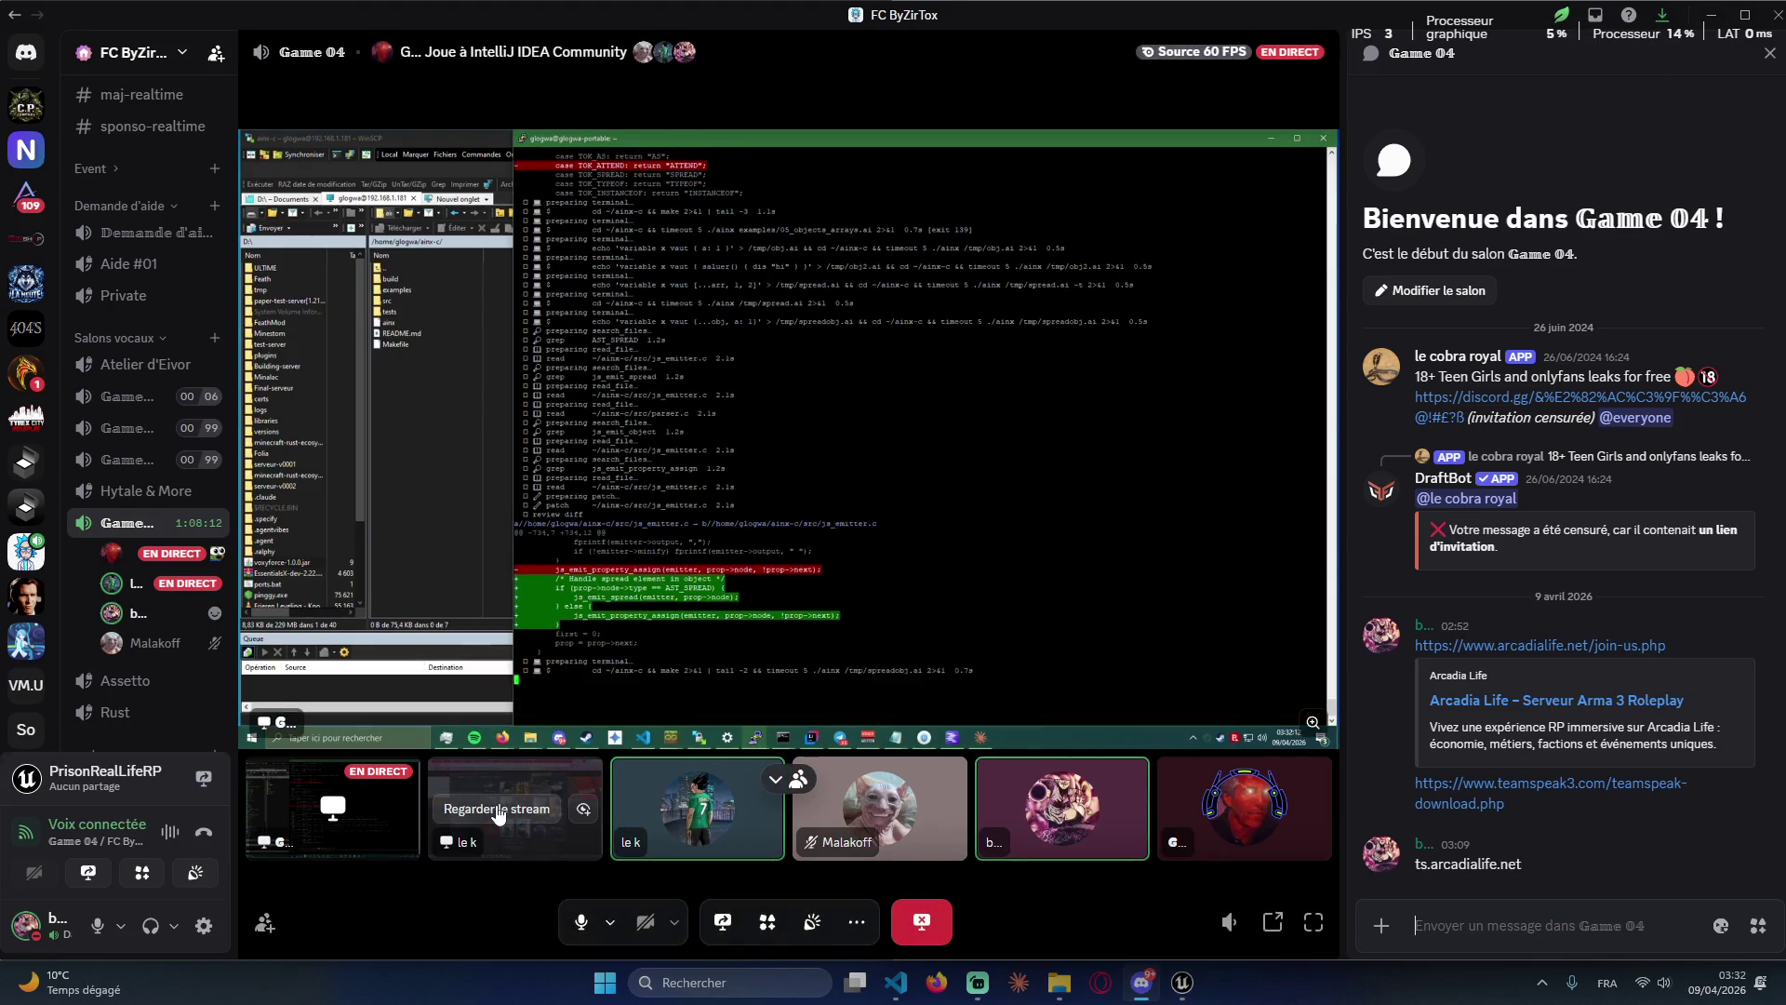
{"action": "left_click", "coordinate": [358, 831]}
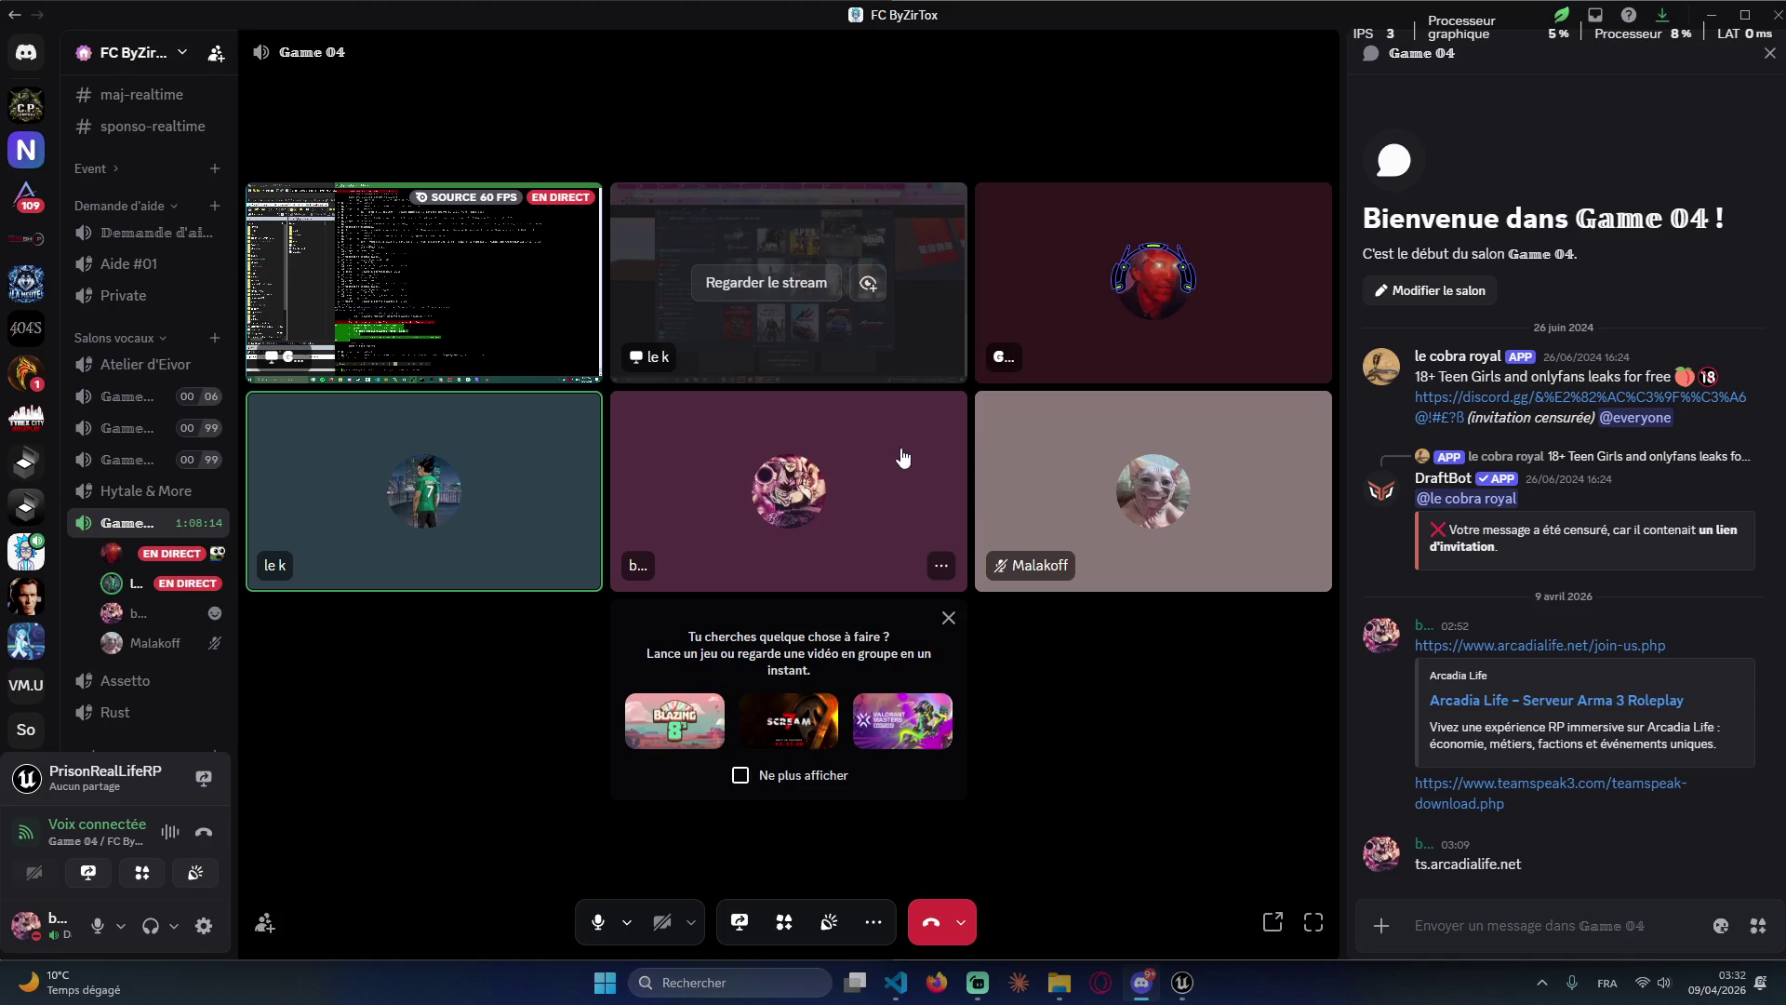
{"action": "left_click", "coordinate": [422, 322]}
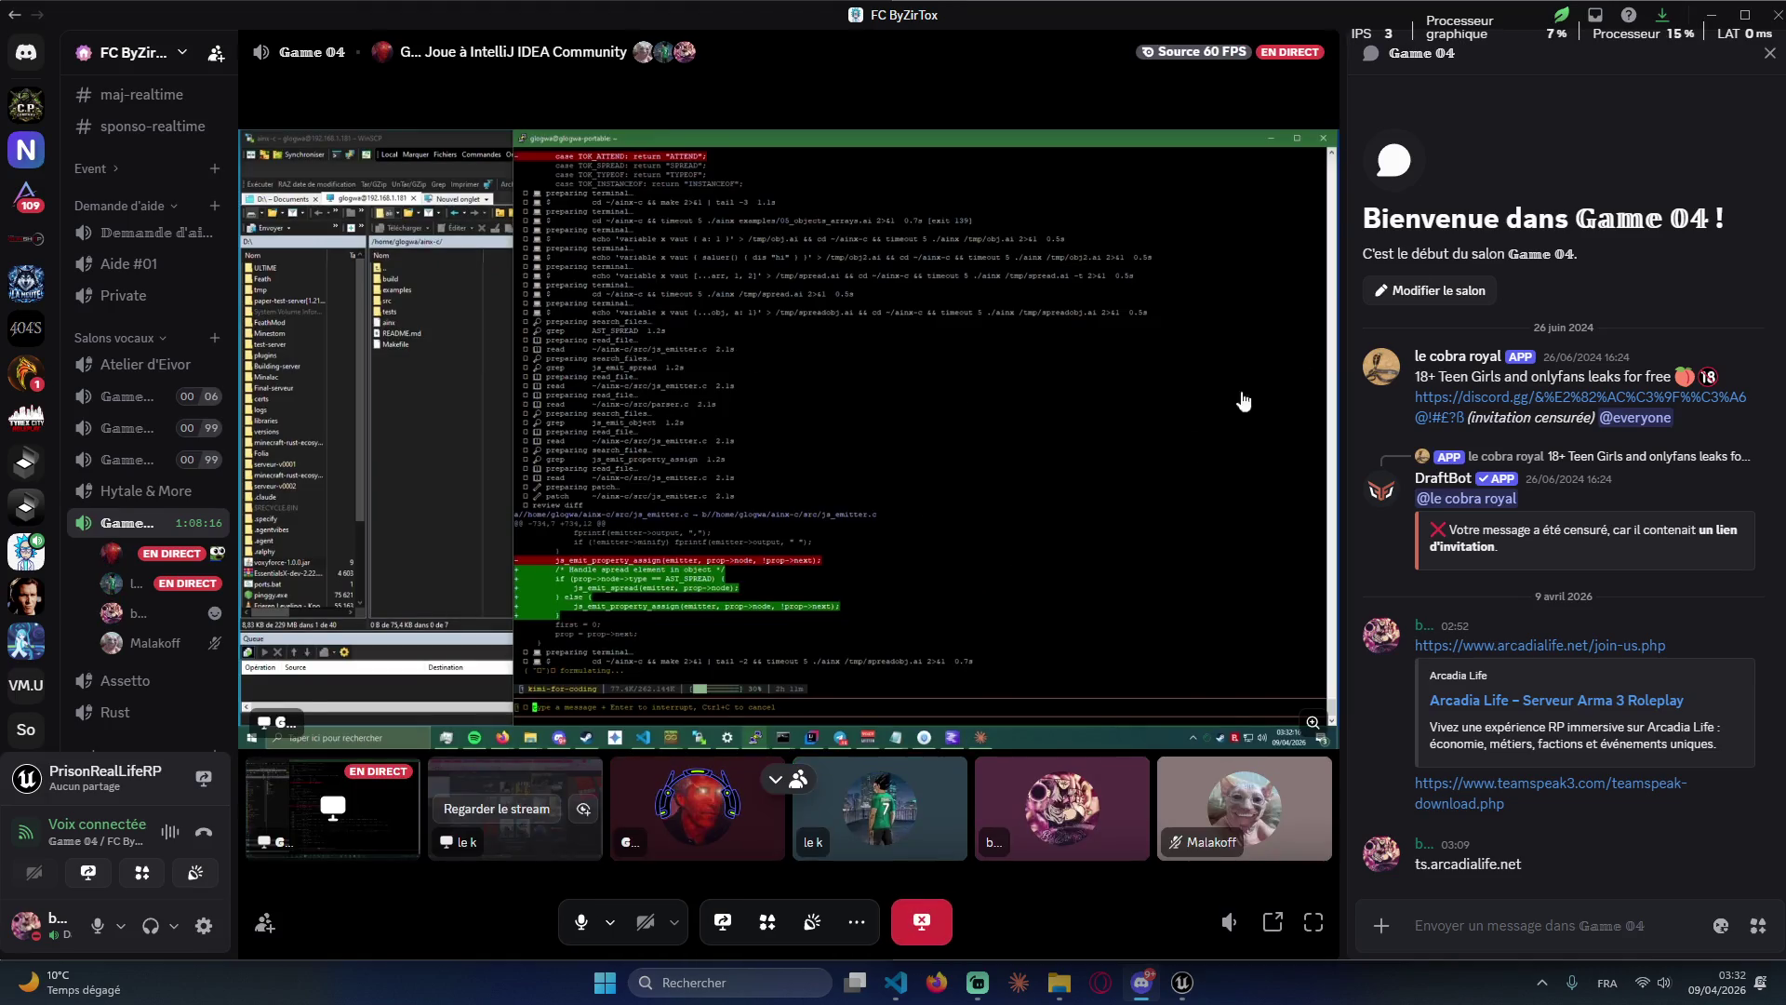
{"action": "left_click", "coordinate": [1694, 22]}
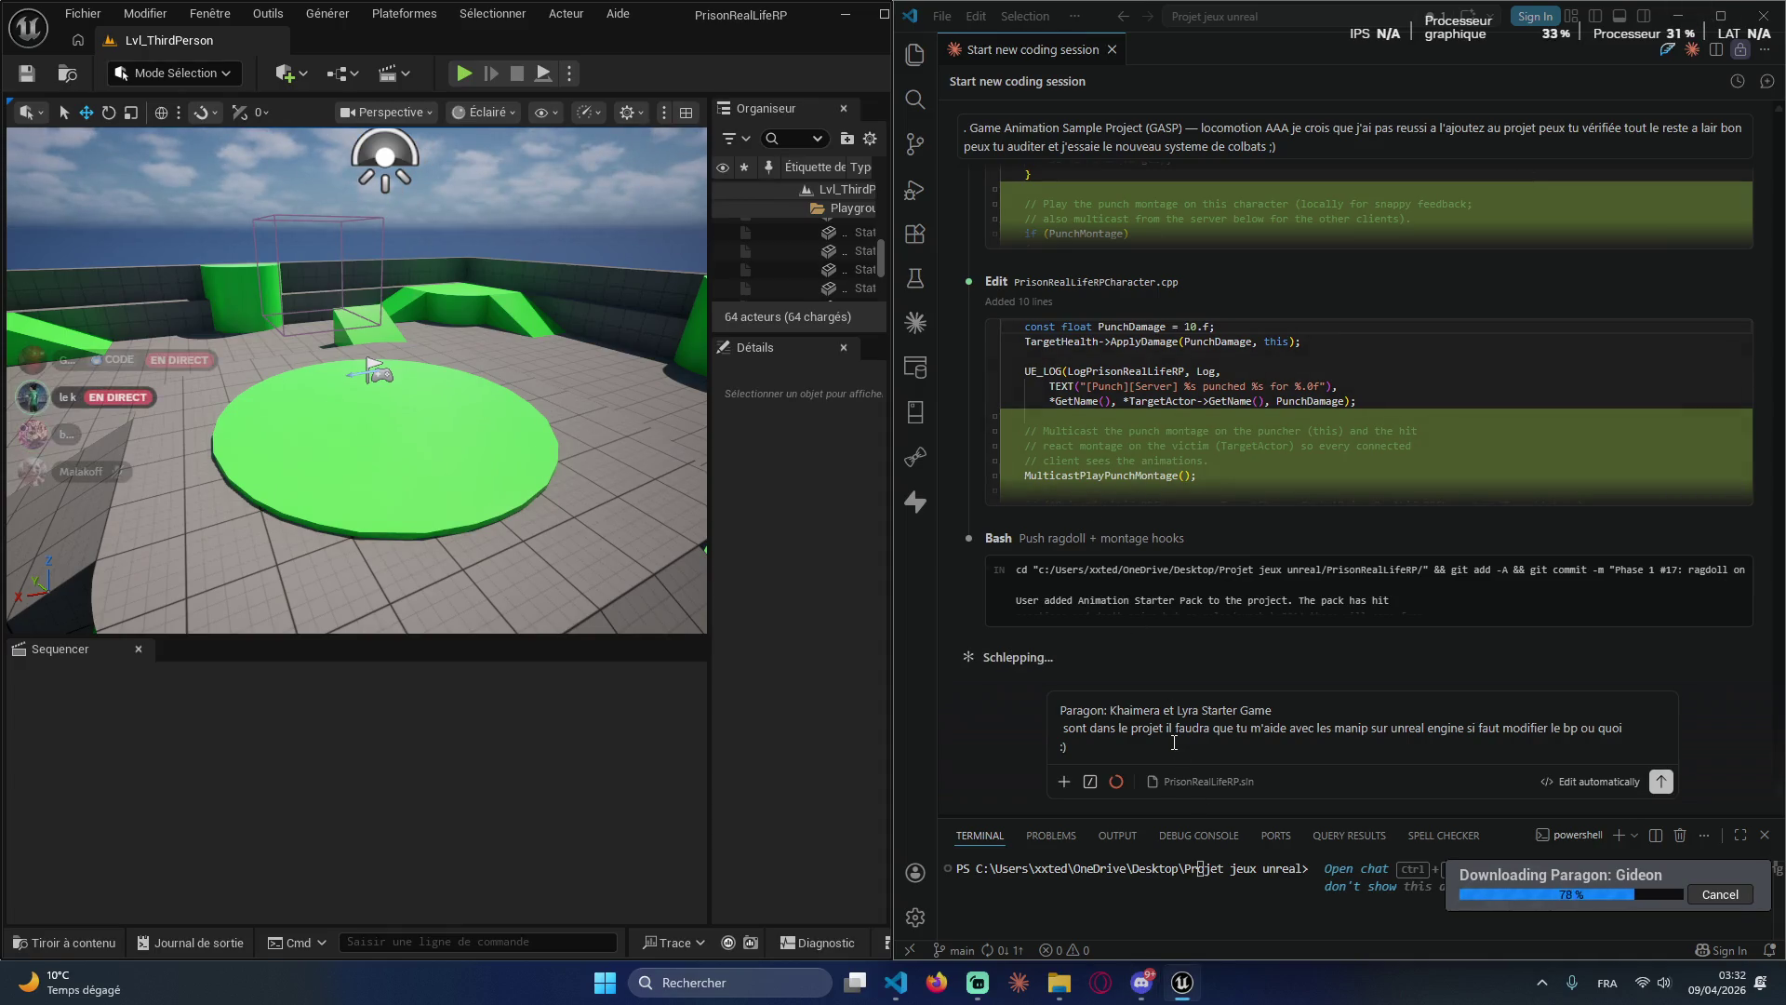
Step: Leave the Claude chat and return to the Unreal editor to check the ParagonGideon folder
{"action": "left_click", "coordinate": [1147, 772]}
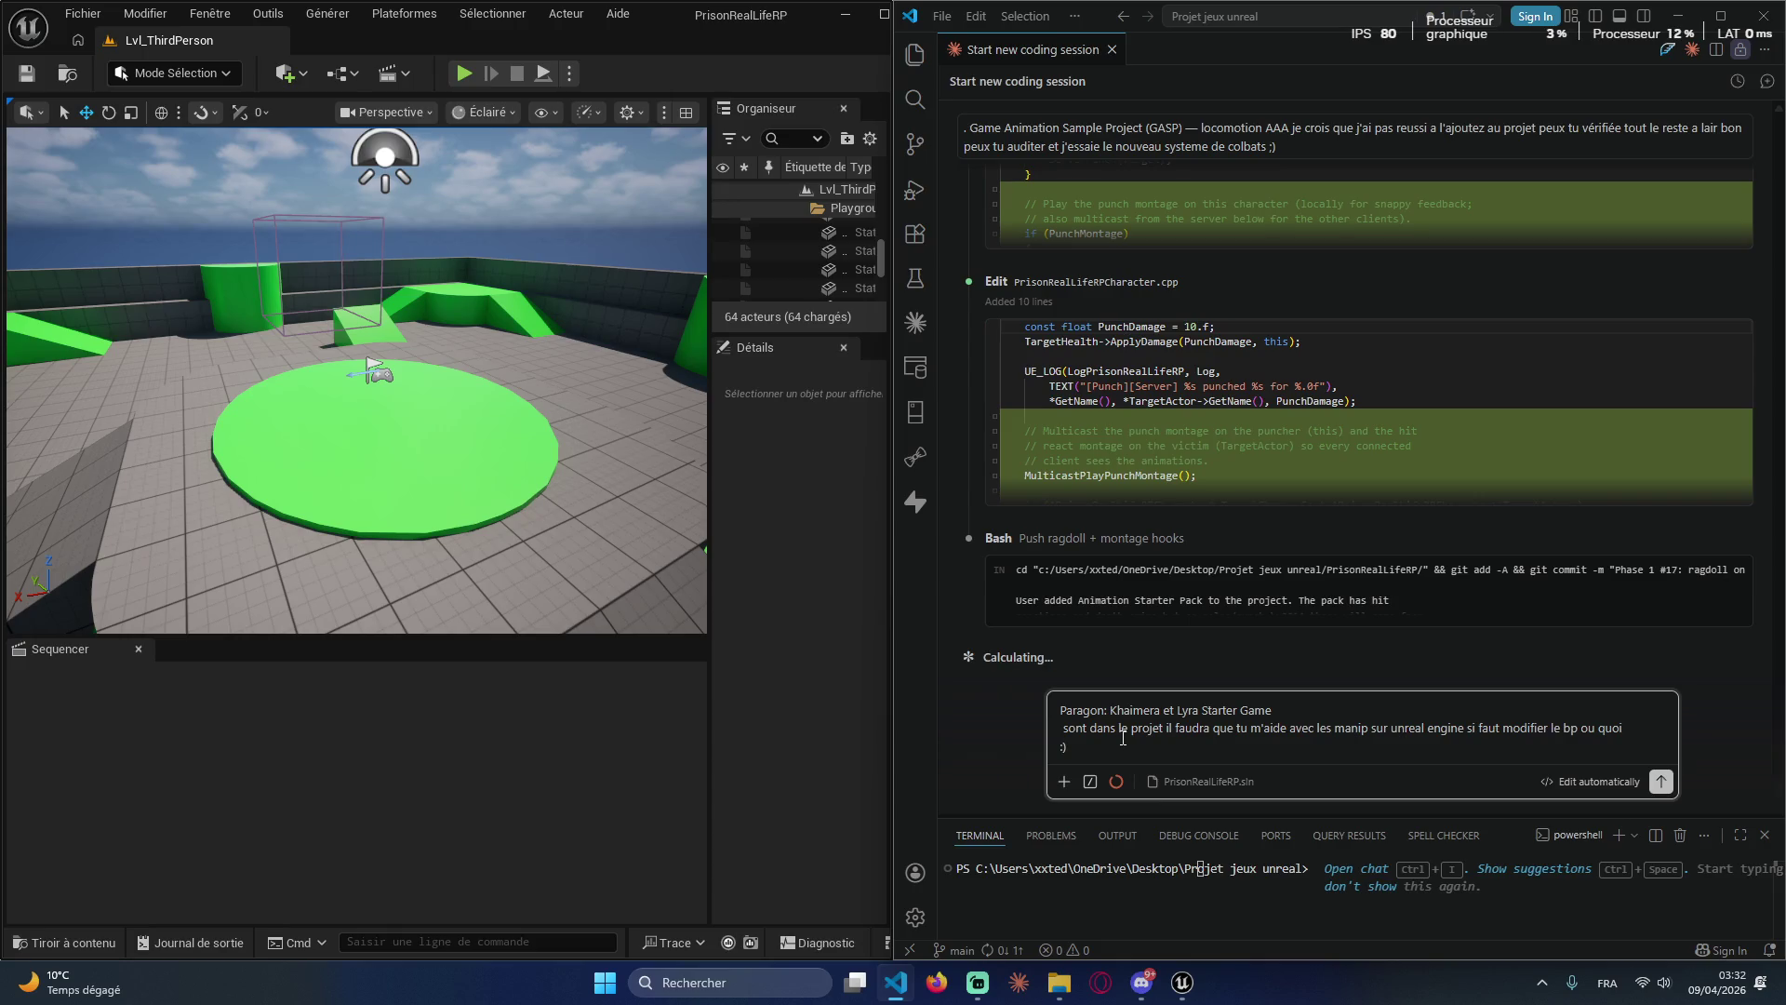
{"action": "left_click", "coordinate": [479, 769]}
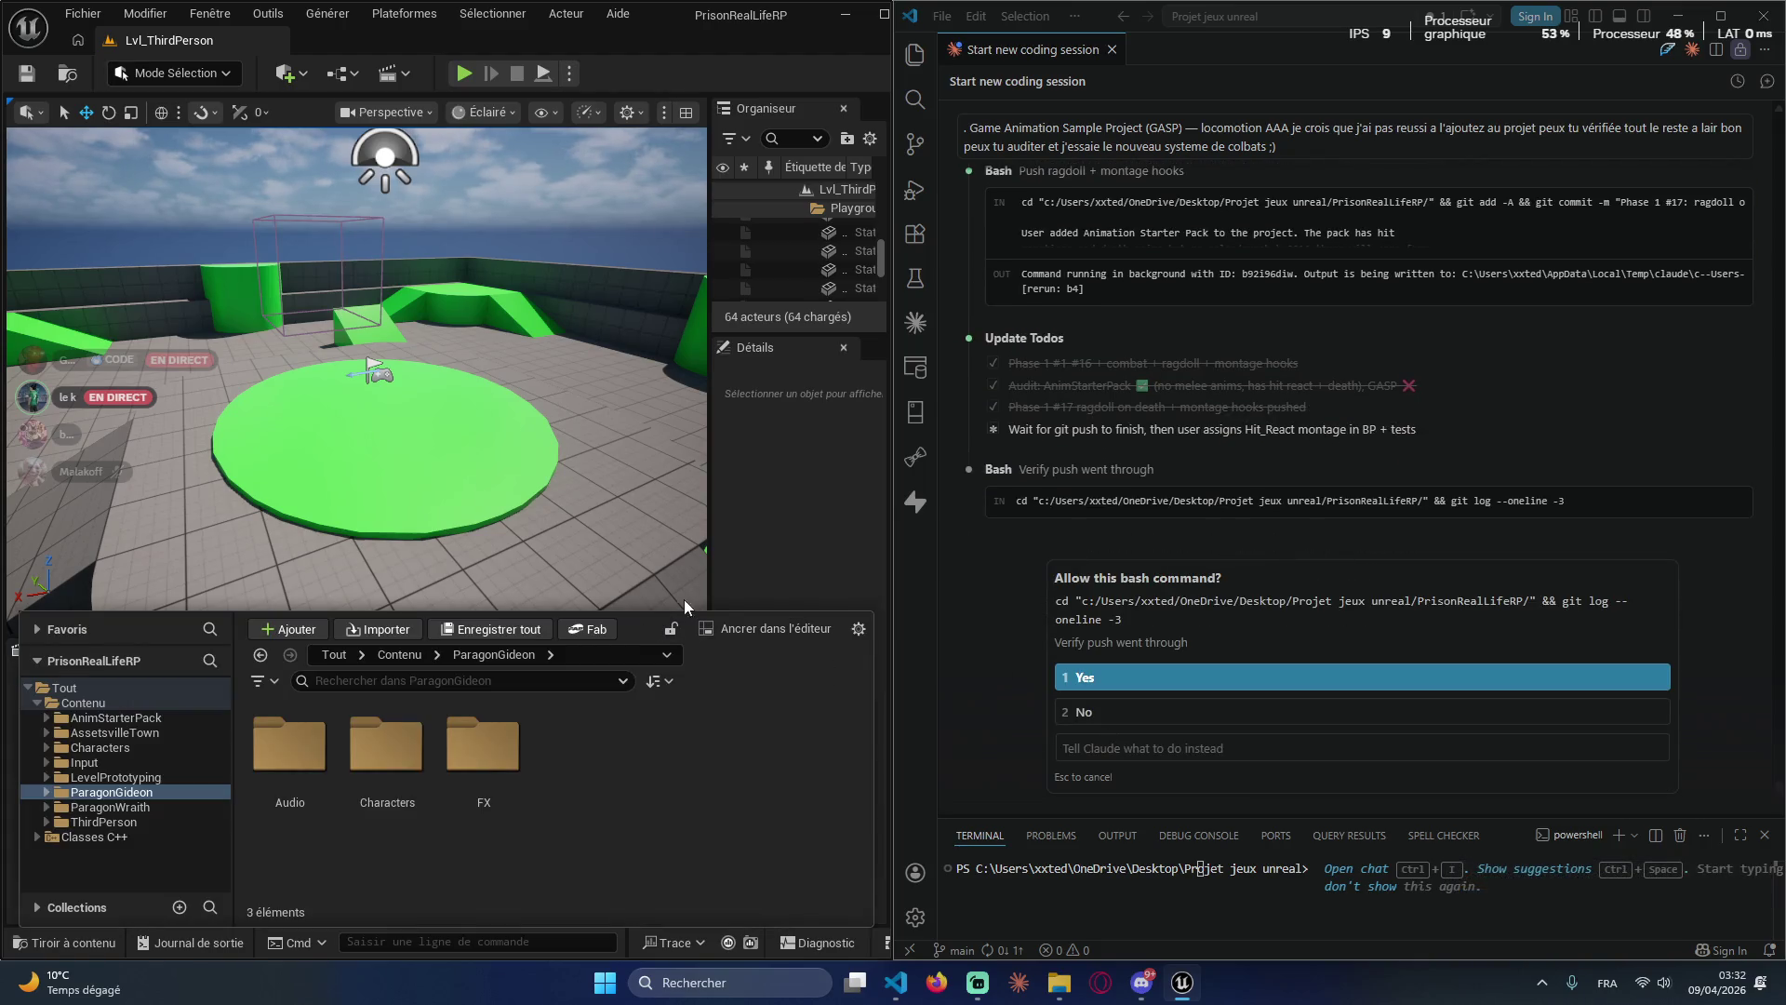
Step: Approve Claude's git log check, close the Content Drawer, and send the Paragon question
{"action": "left_click", "coordinate": [1089, 677]}
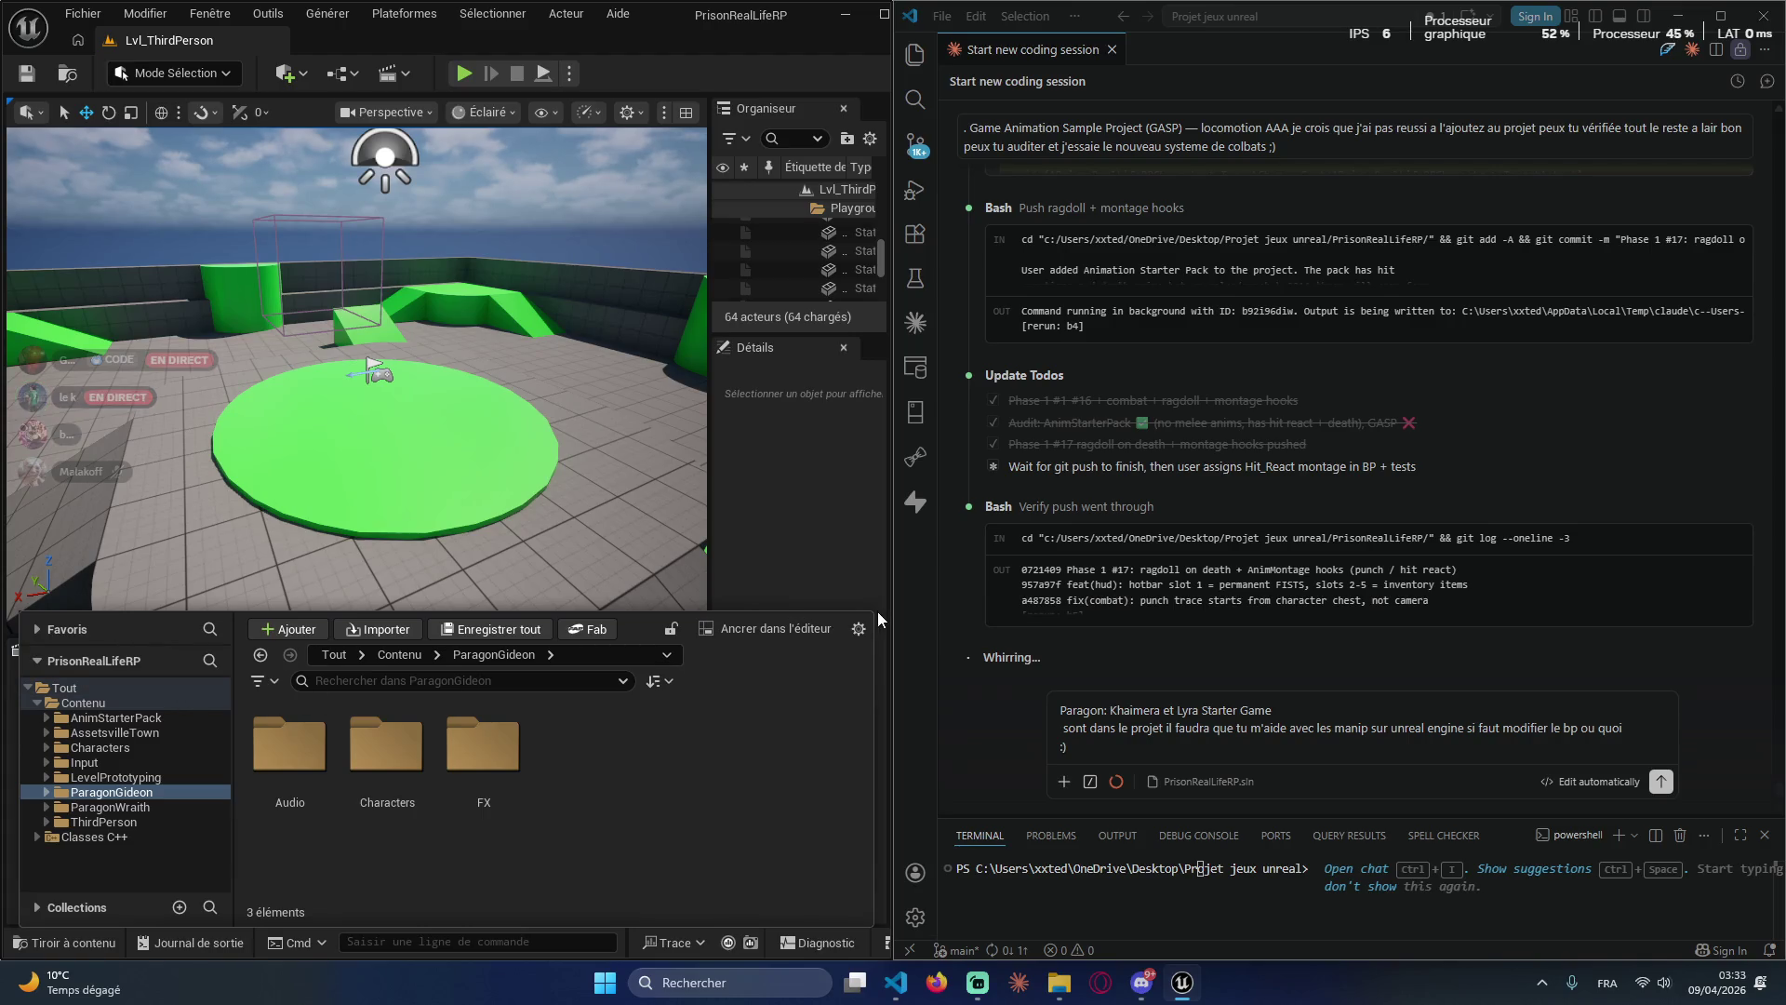
{"action": "left_click", "coordinate": [776, 572]}
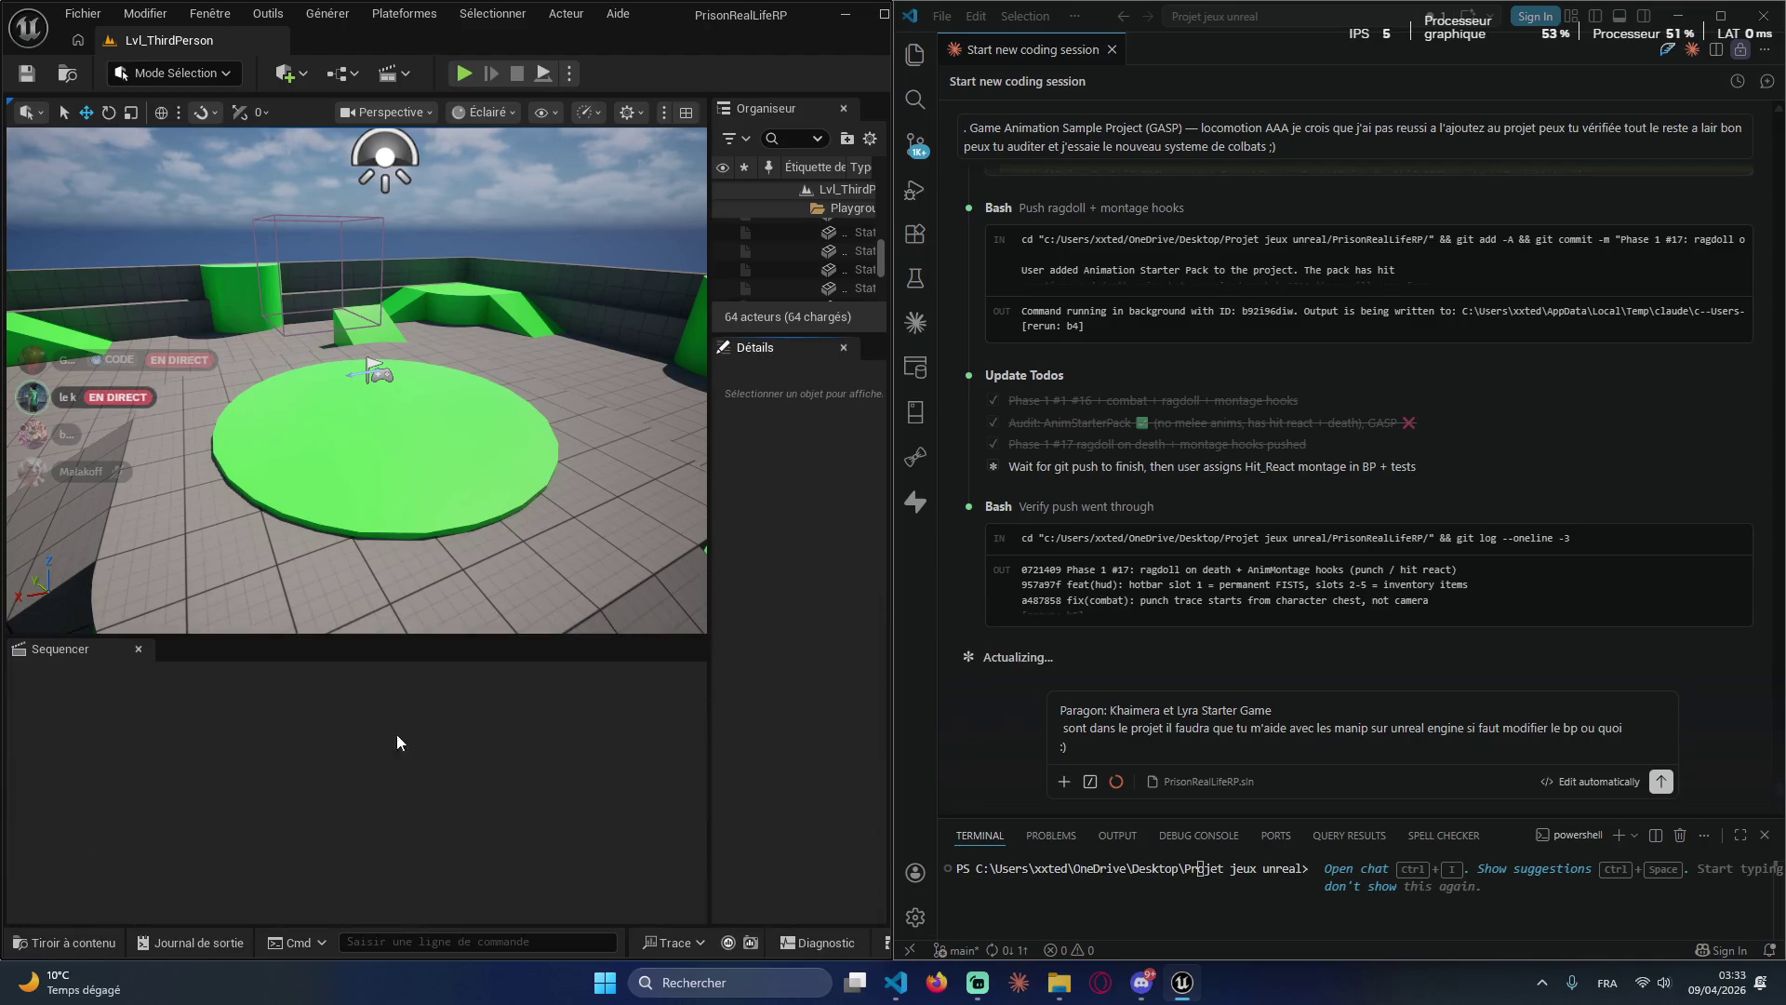
{"action": "left_click", "coordinate": [1159, 744]}
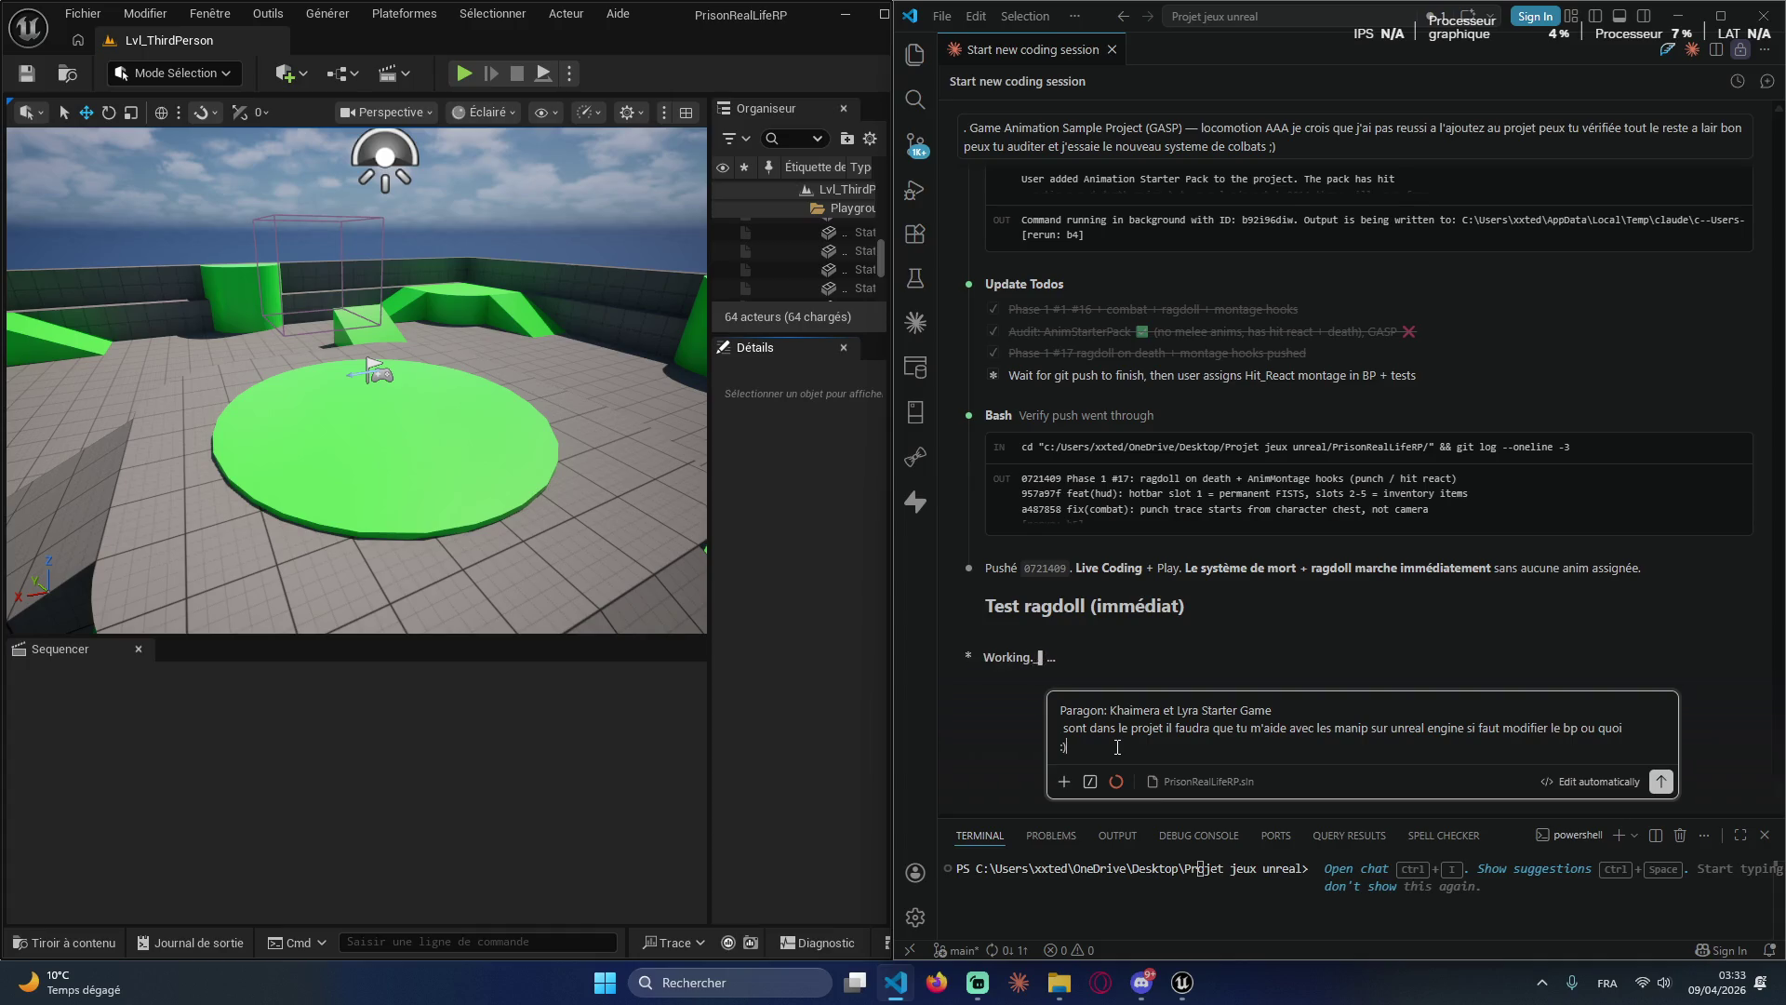
{"action": "key", "text": "Return"}
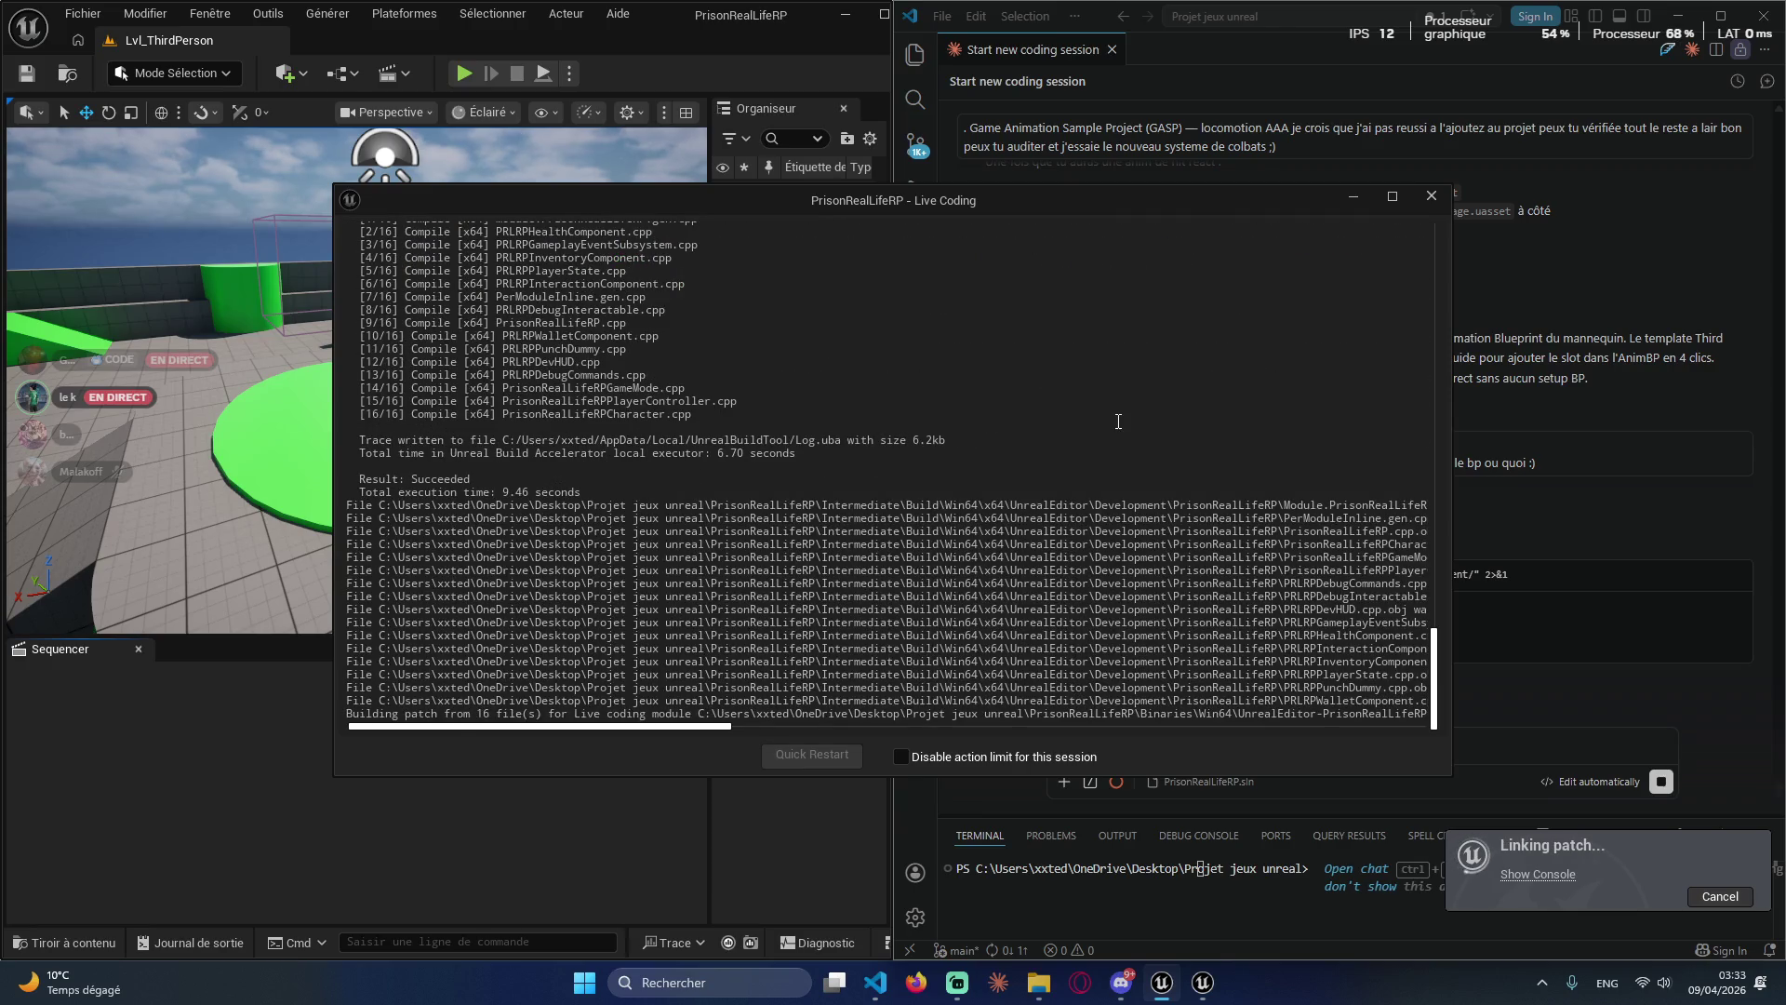
Step: Dismiss the Live Coding window and start a play-in-editor session
{"action": "left_click", "coordinate": [1354, 199]}
{"action": "left_click", "coordinate": [464, 73]}
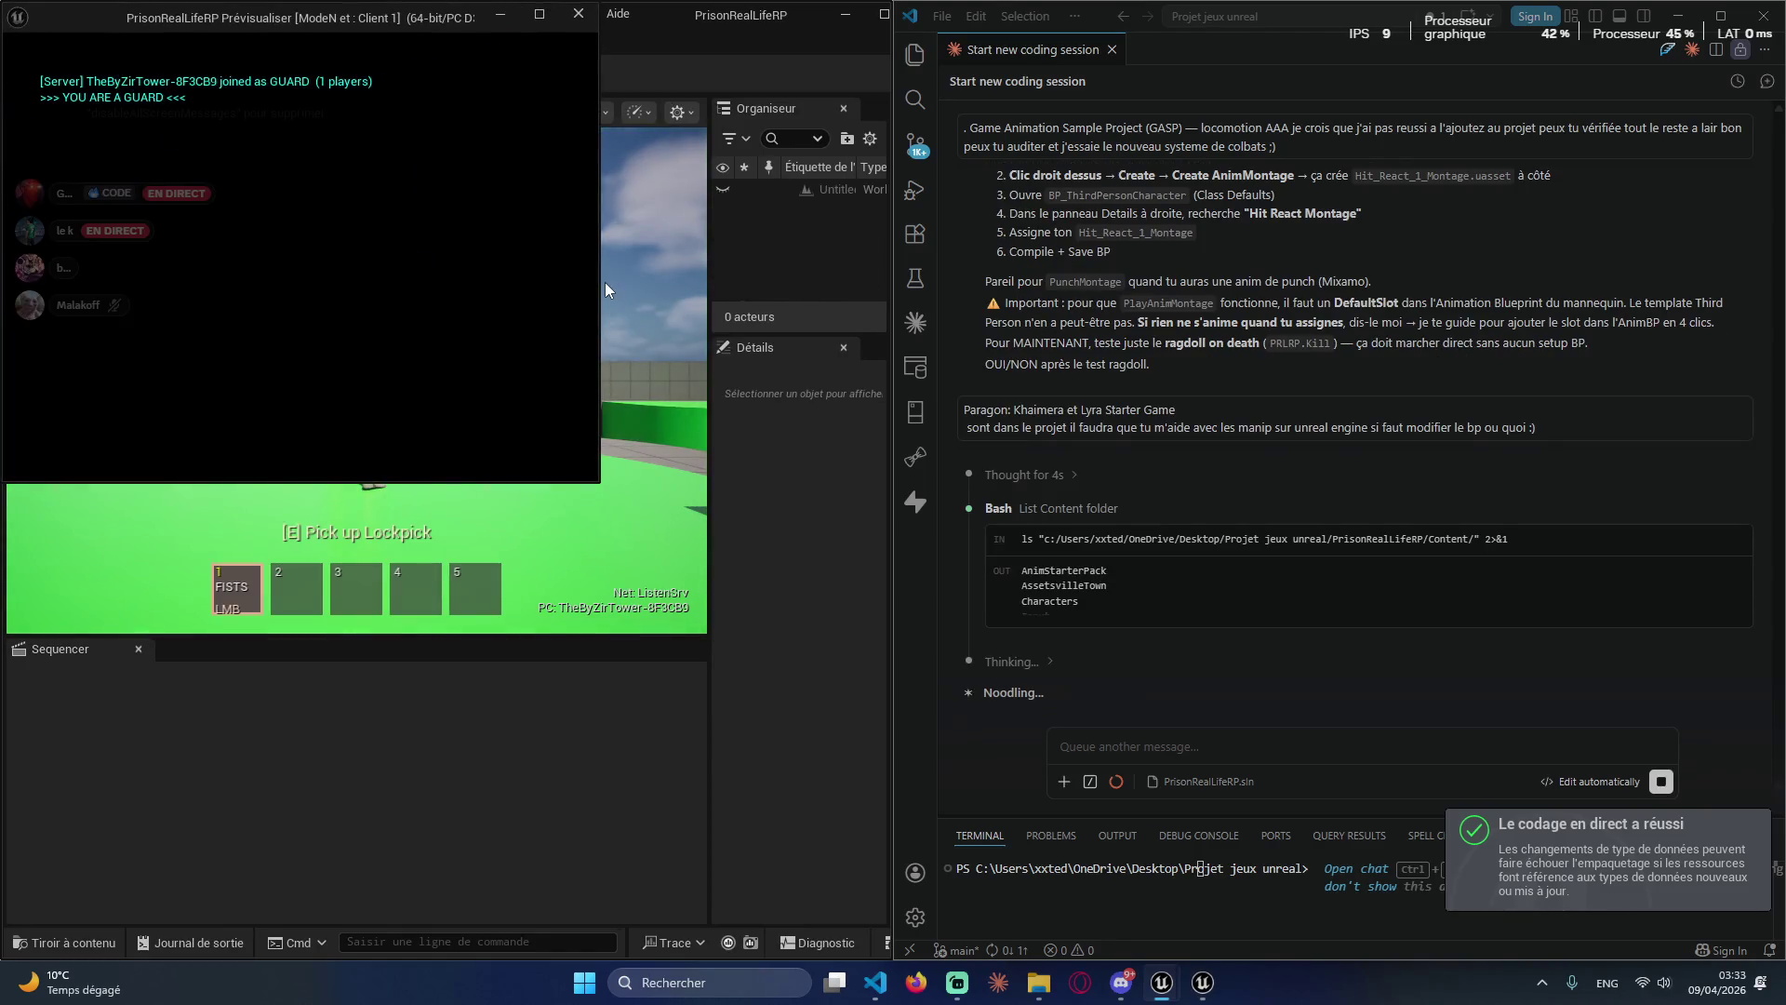
{"action": "left_click", "coordinate": [612, 298]}
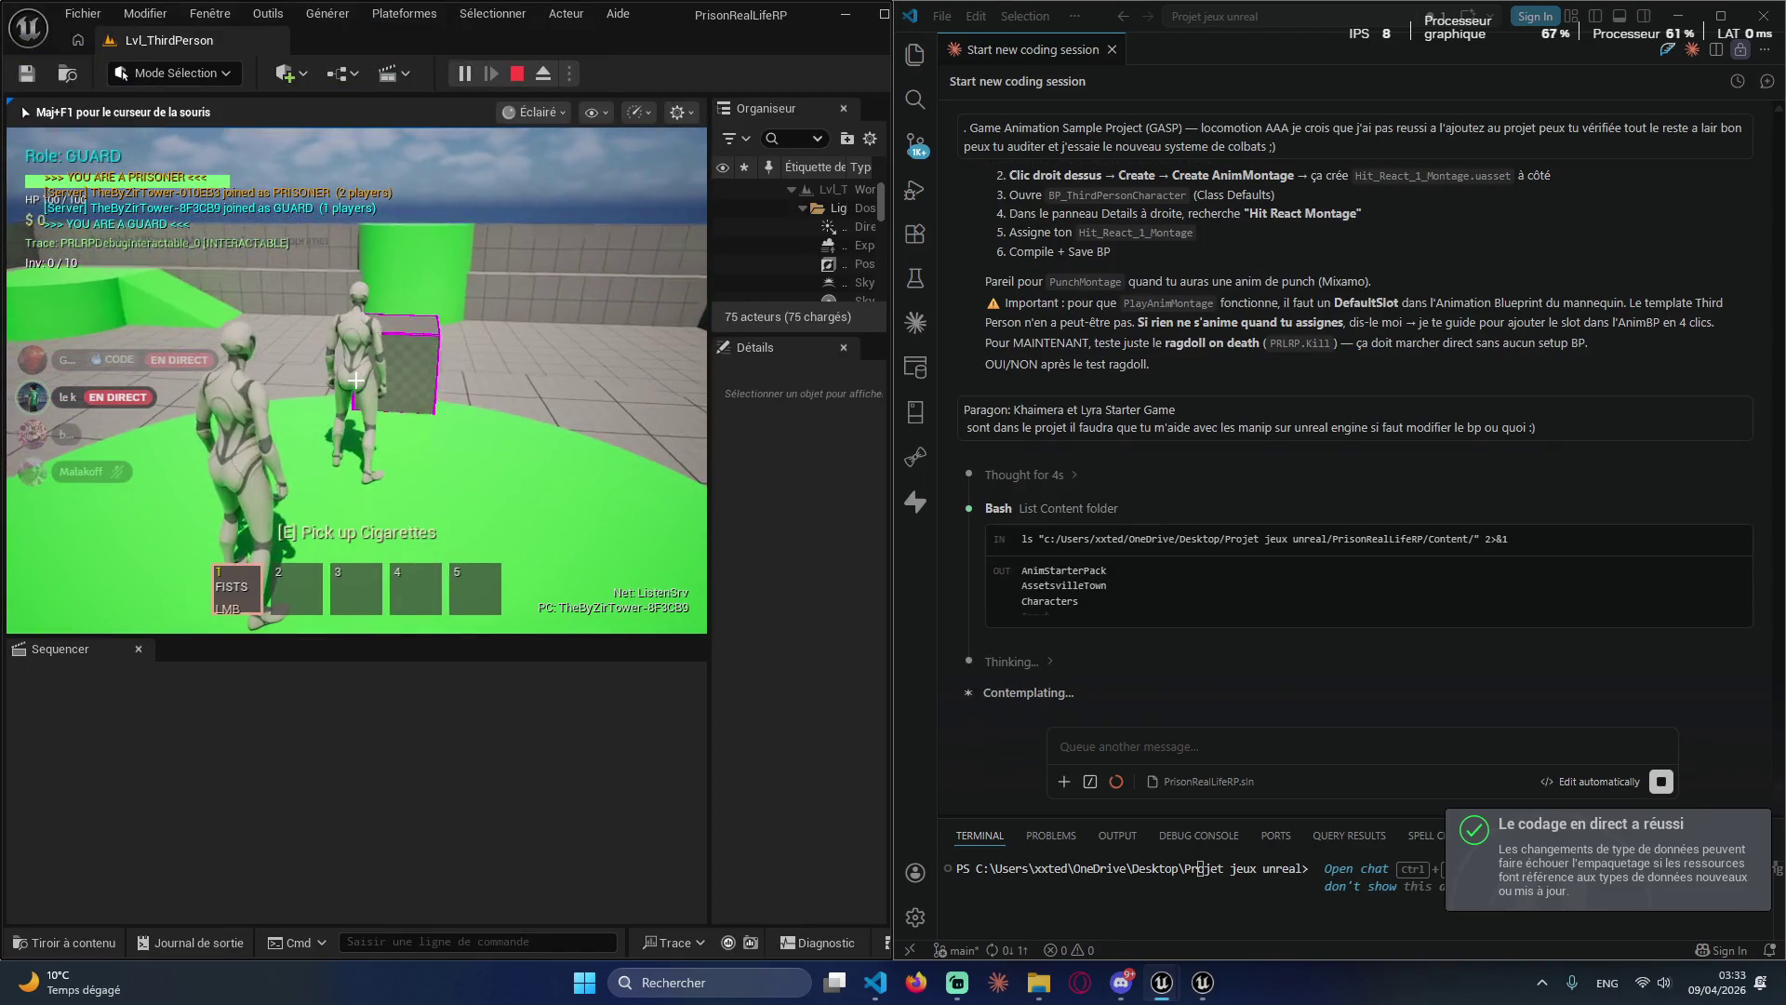
Step: Punch the debug interactable box several times, then the other player character
{"action": "left_click", "coordinate": [356, 379]}
{"action": "left_click", "coordinate": [355, 380]}
{"action": "left_click", "coordinate": [356, 379]}
{"action": "left_click", "coordinate": [355, 379]}
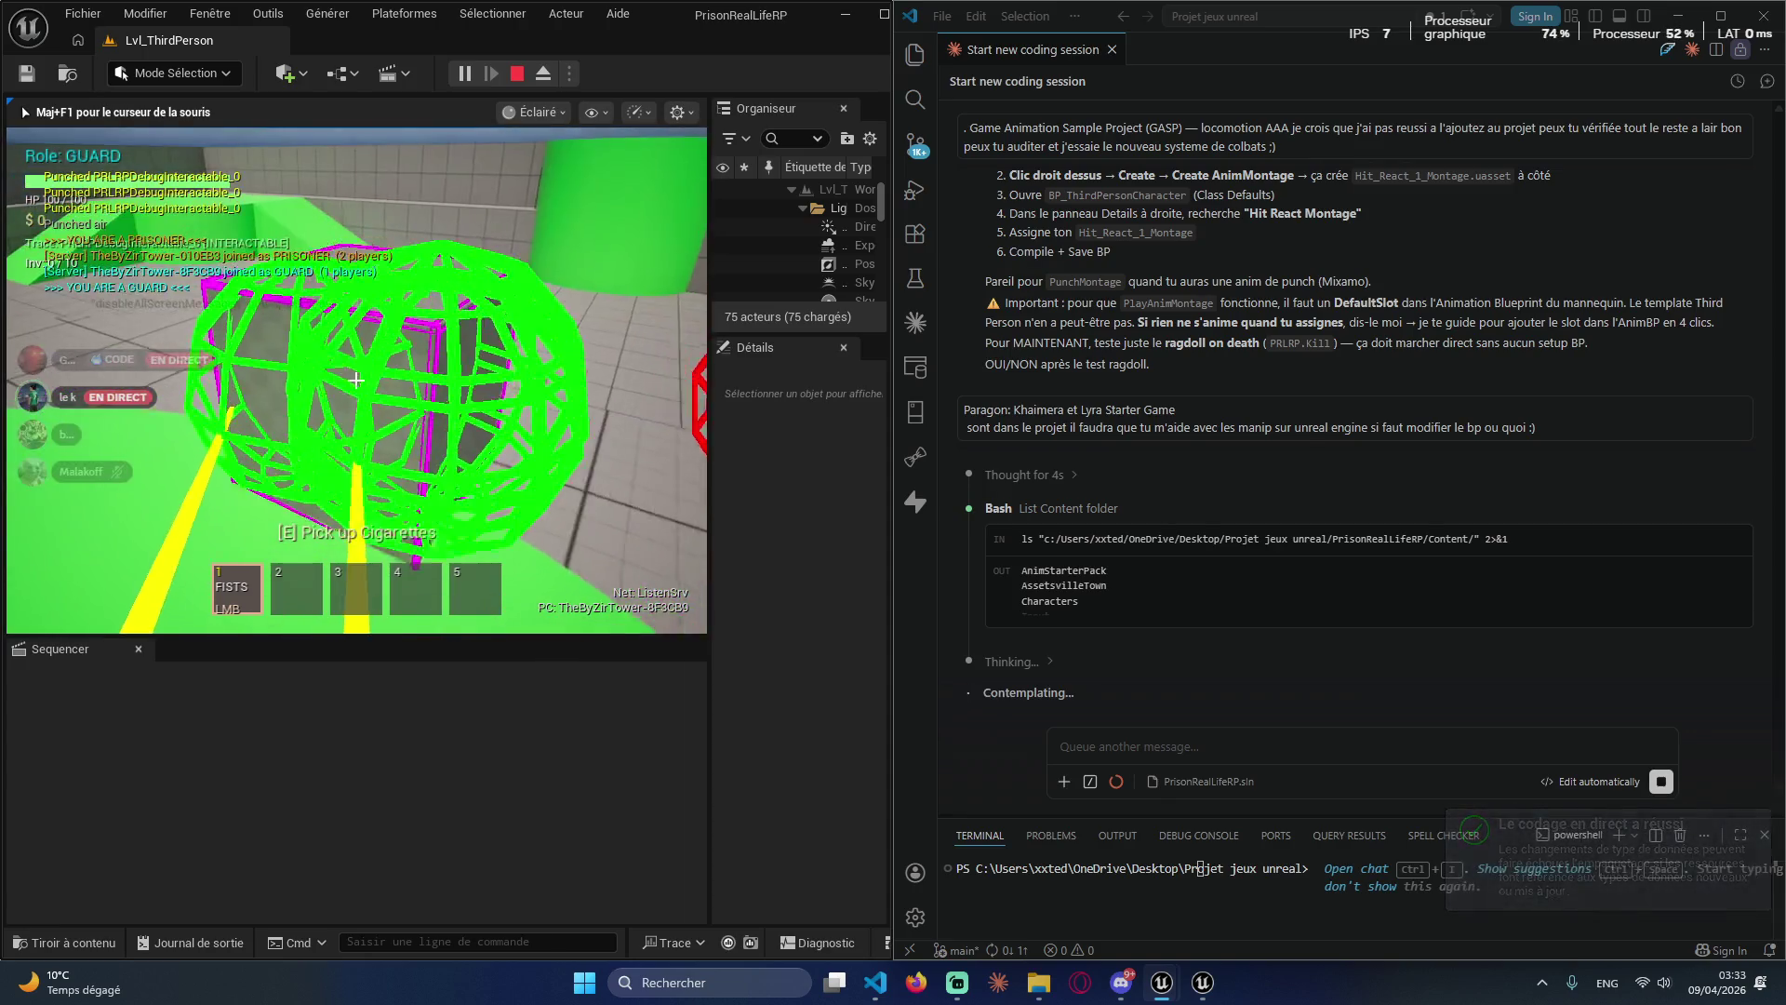
{"action": "left_click", "coordinate": [356, 380]}
{"action": "left_click", "coordinate": [356, 380]}
{"action": "left_click", "coordinate": [356, 379]}
{"action": "left_click", "coordinate": [356, 380]}
Step: Pick up the nearby items and walk onto the green platform
{"action": "left_click", "coordinate": [356, 379]}
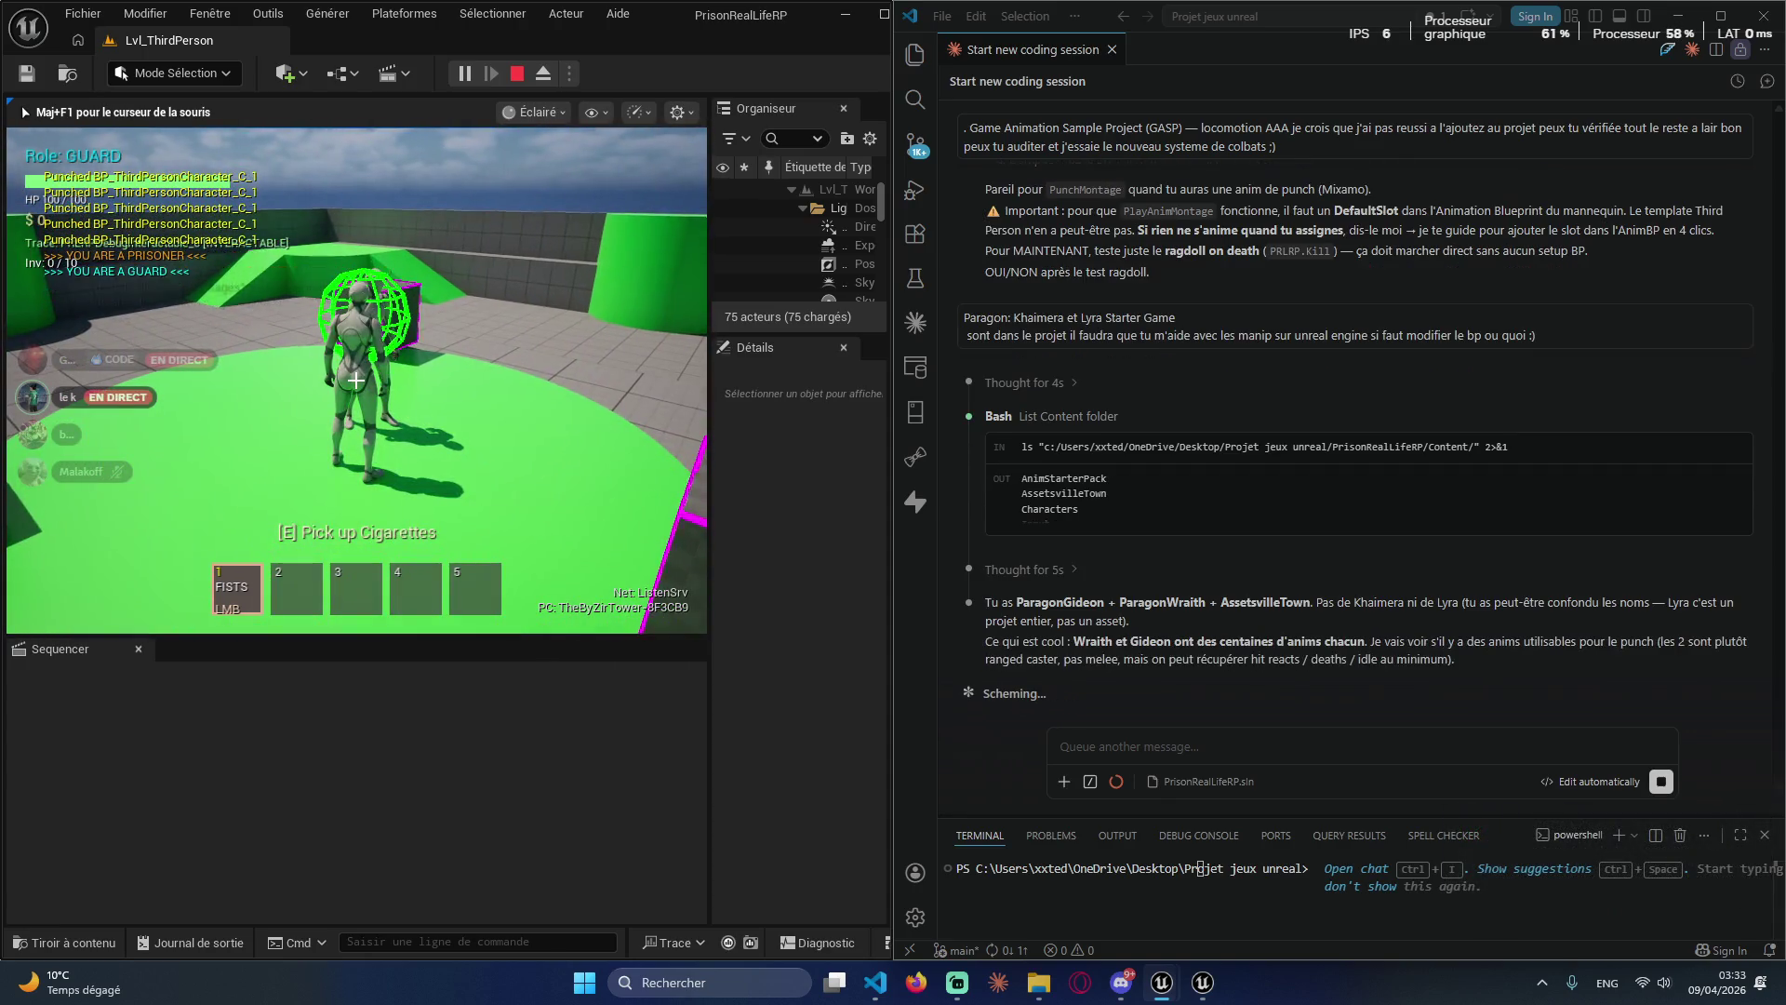
{"action": "left_click", "coordinate": [356, 379]}
{"action": "left_click", "coordinate": [356, 380]}
{"action": "left_click", "coordinate": [355, 379]}
{"action": "left_click", "coordinate": [356, 380]}
{"action": "key", "text": "e"}
{"action": "left_click", "coordinate": [355, 380]}
{"action": "key", "text": "e"}
{"action": "key", "text": "e"}
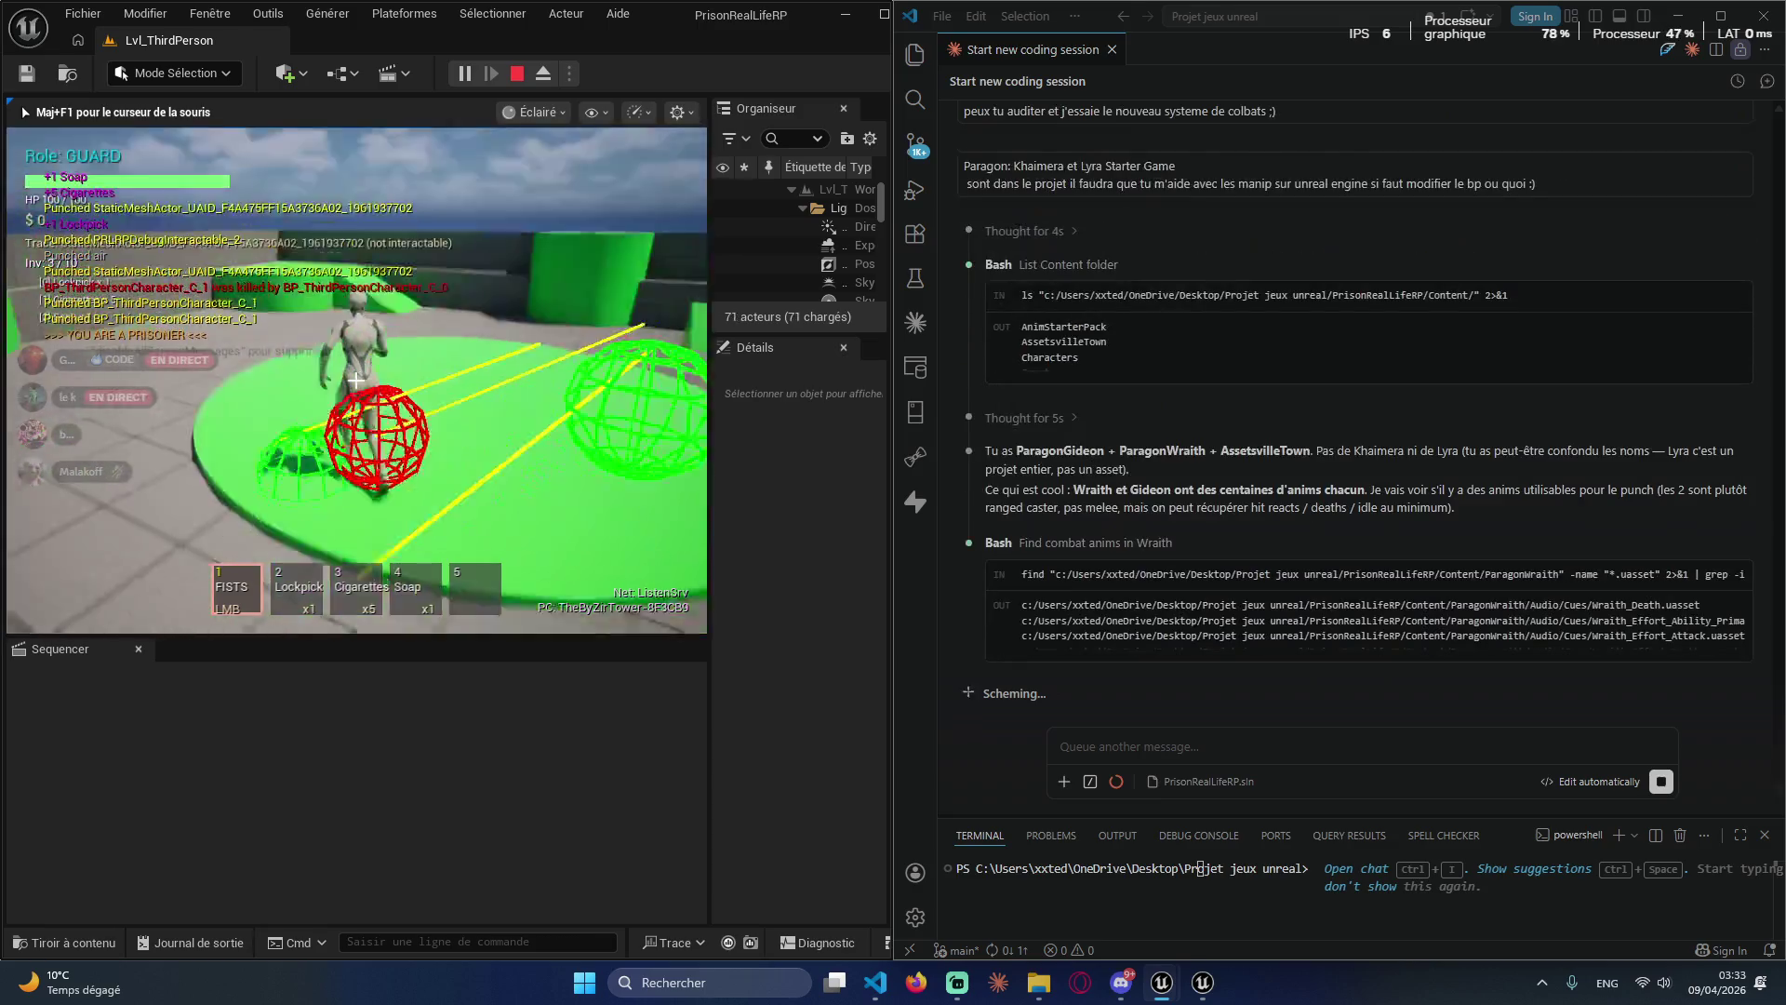
{"action": "key", "text": "w"}
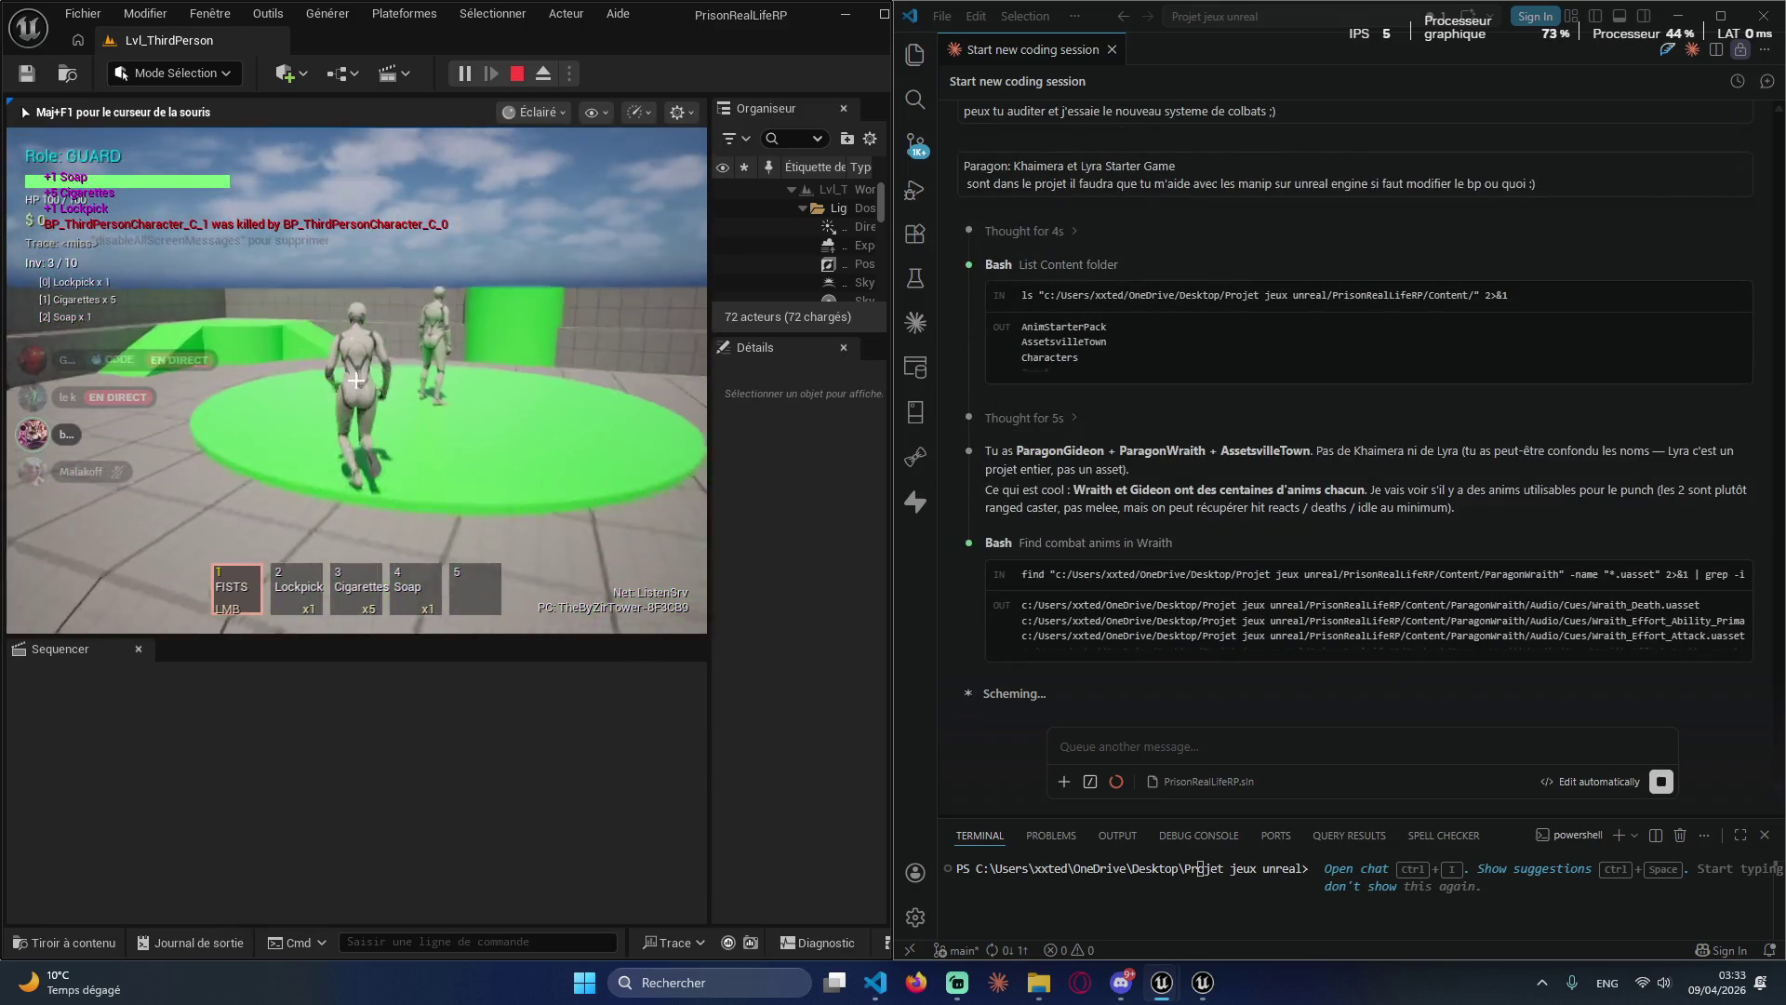
Step: Keep punching the other character until it falls, cycling hotbar slots Lockpick, Soap and fists
{"action": "left_click", "coordinate": [355, 380]}
{"action": "left_click", "coordinate": [355, 379]}
{"action": "left_click", "coordinate": [356, 380]}
{"action": "left_click", "coordinate": [355, 380]}
{"action": "left_click", "coordinate": [355, 380]}
{"action": "left_click", "coordinate": [355, 380]}
{"action": "key", "text": "2"}
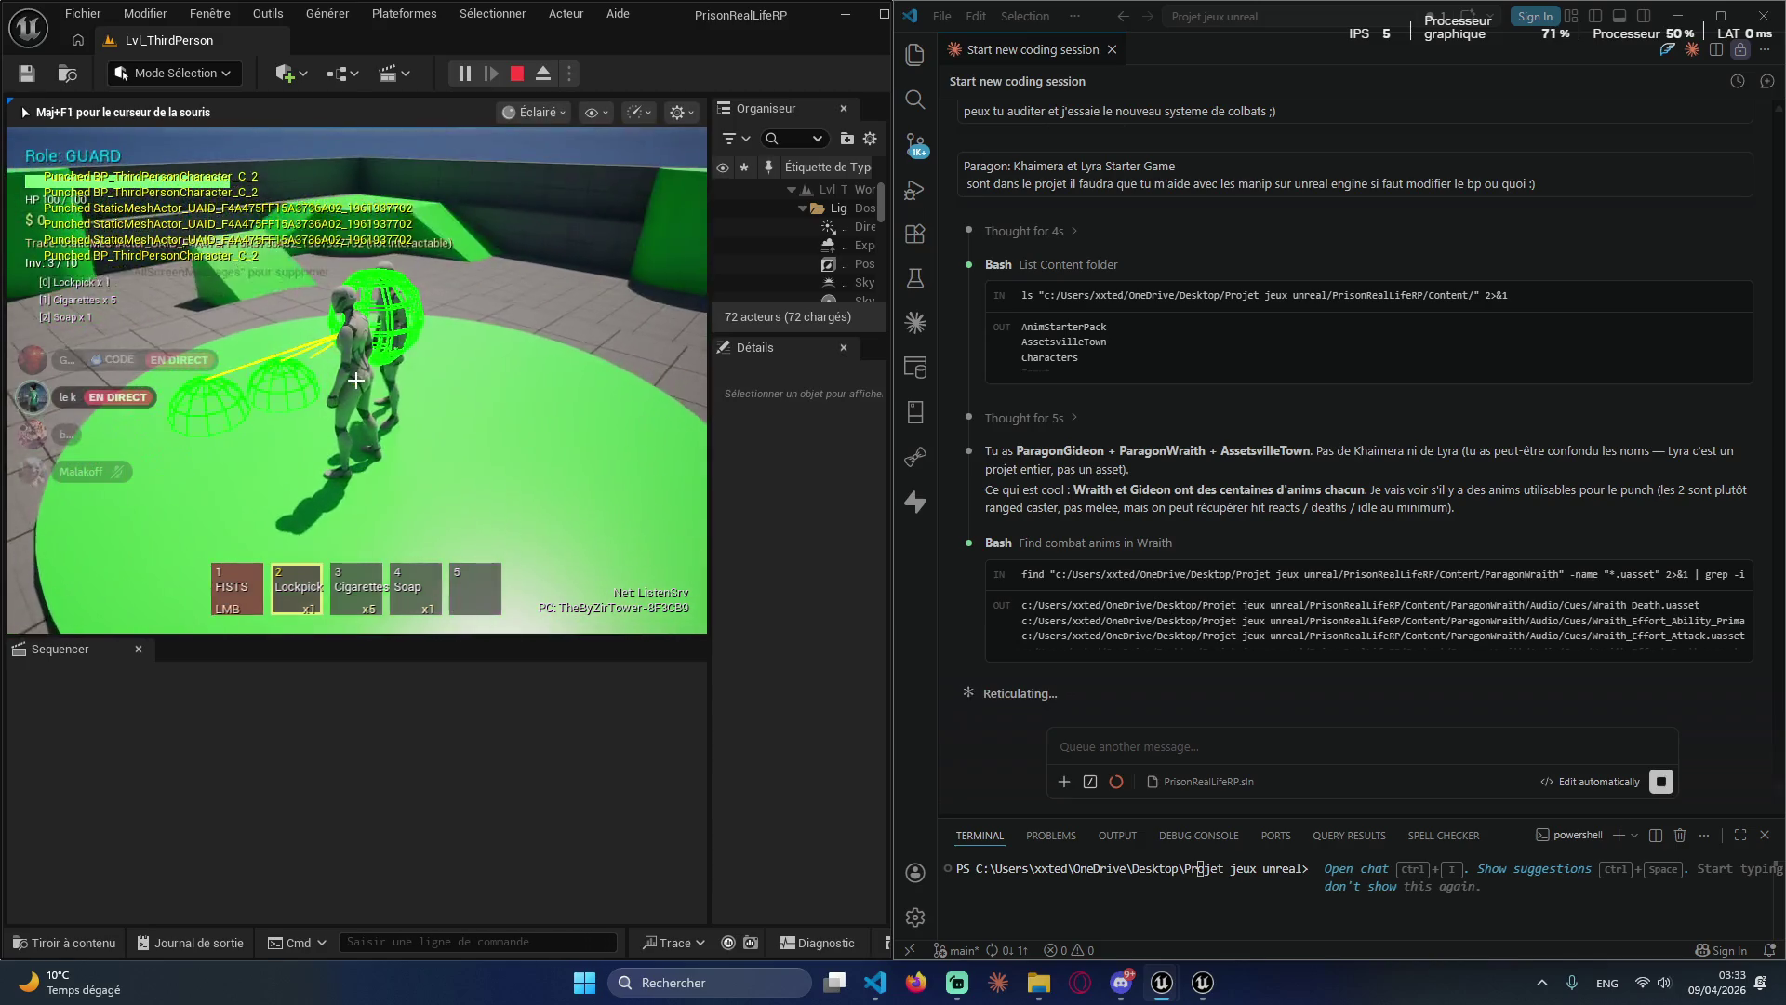
{"action": "key", "text": "4"}
{"action": "left_click", "coordinate": [356, 380]}
{"action": "left_click", "coordinate": [356, 380]}
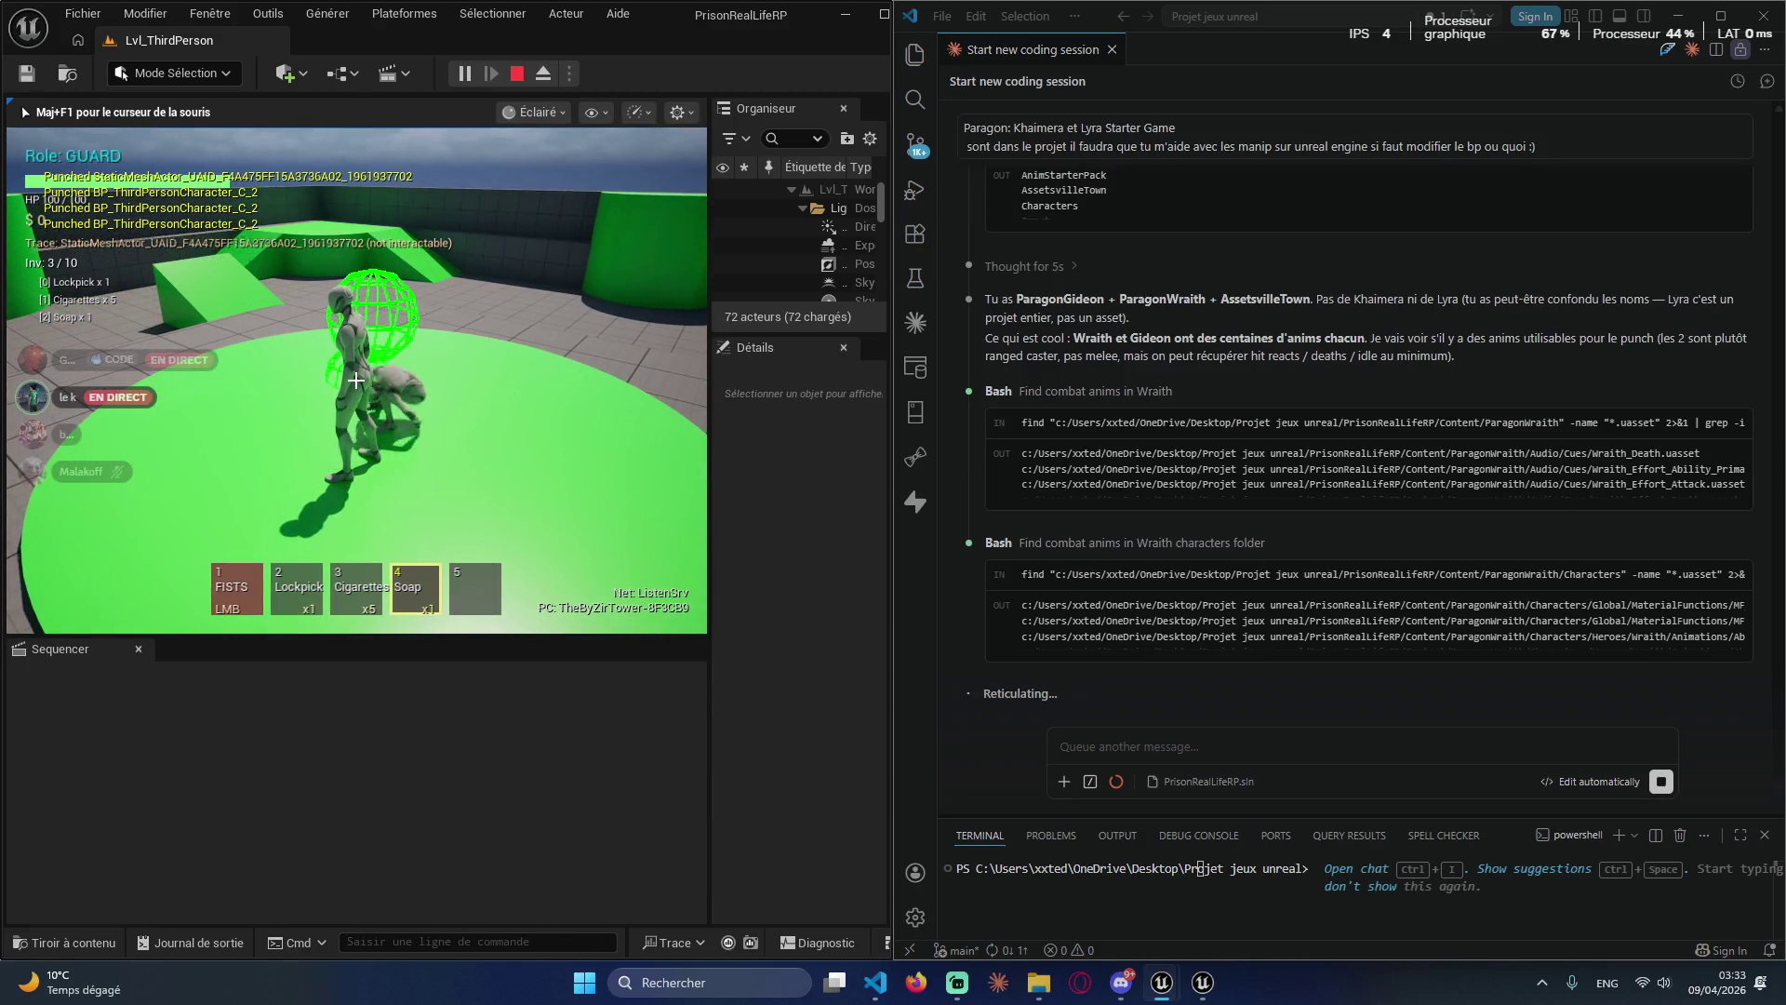
{"action": "key", "text": "1"}
Step: Punch the wall and empty air, then stop the play session with Esc
{"action": "left_click", "coordinate": [355, 379]}
{"action": "left_click", "coordinate": [355, 379]}
{"action": "left_click", "coordinate": [355, 379]}
{"action": "left_click", "coordinate": [355, 380]}
{"action": "left_click", "coordinate": [355, 379]}
{"action": "key", "text": "2"}
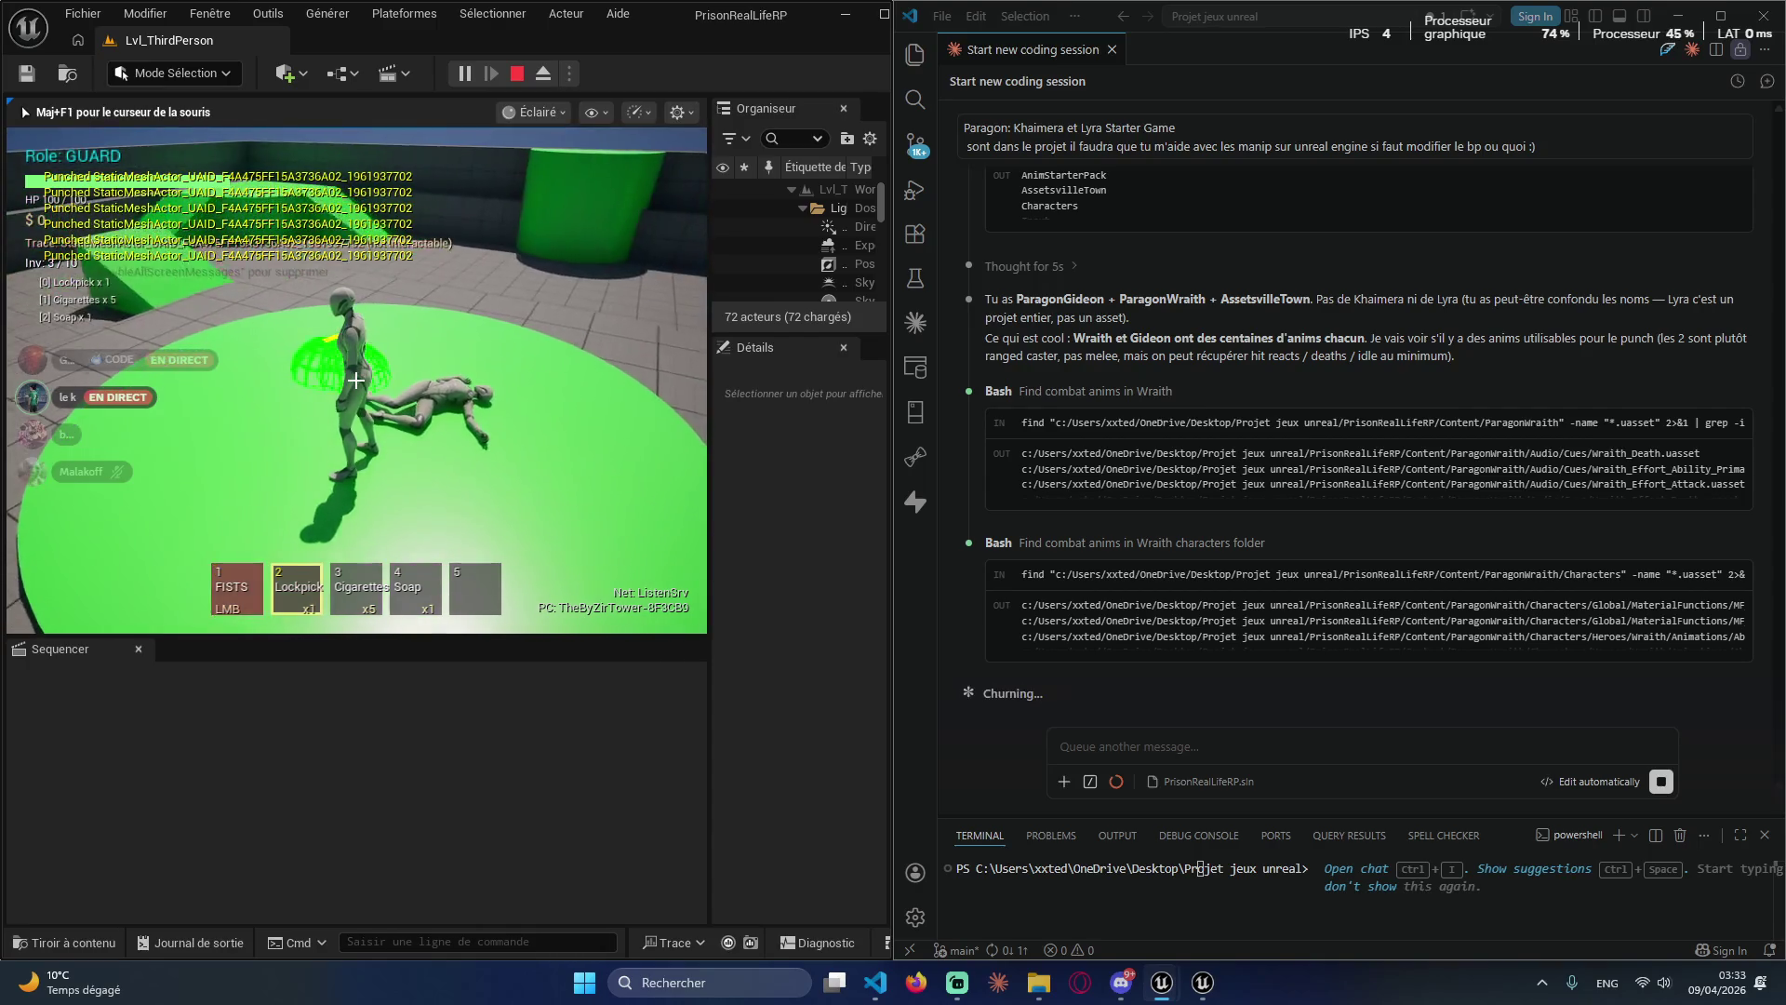
{"action": "key", "text": "1"}
{"action": "left_click", "coordinate": [355, 380]}
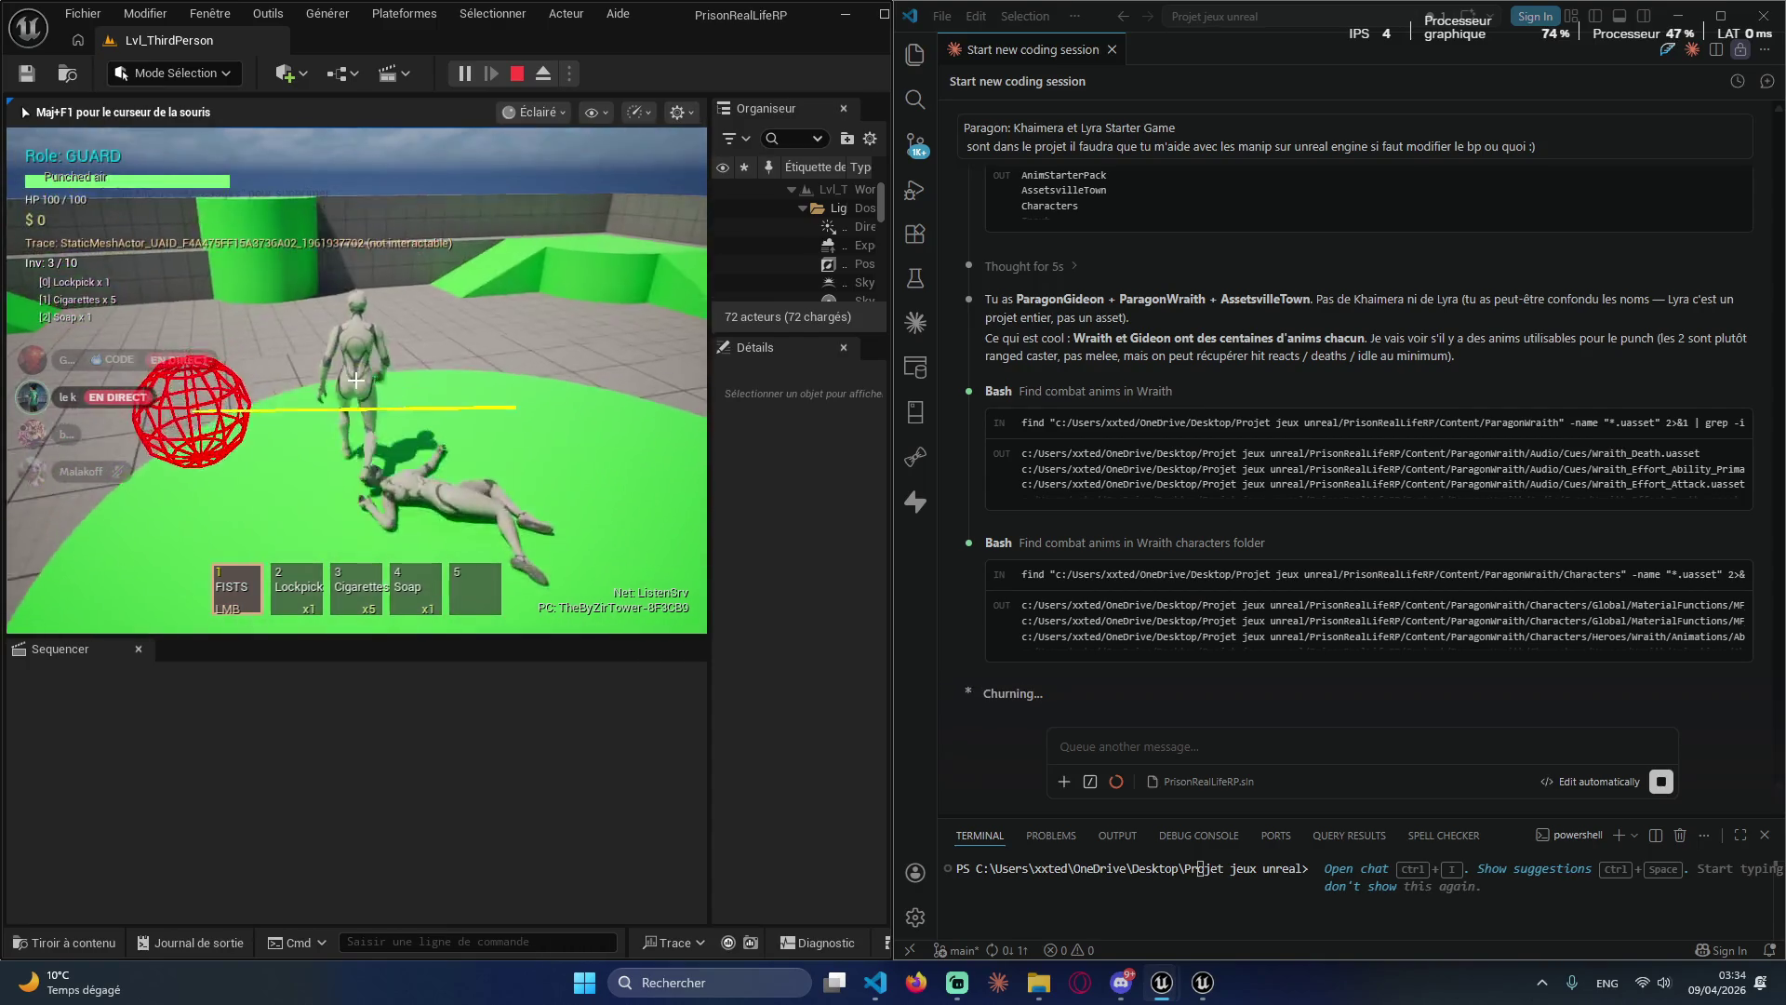
{"action": "left_click", "coordinate": [356, 379]}
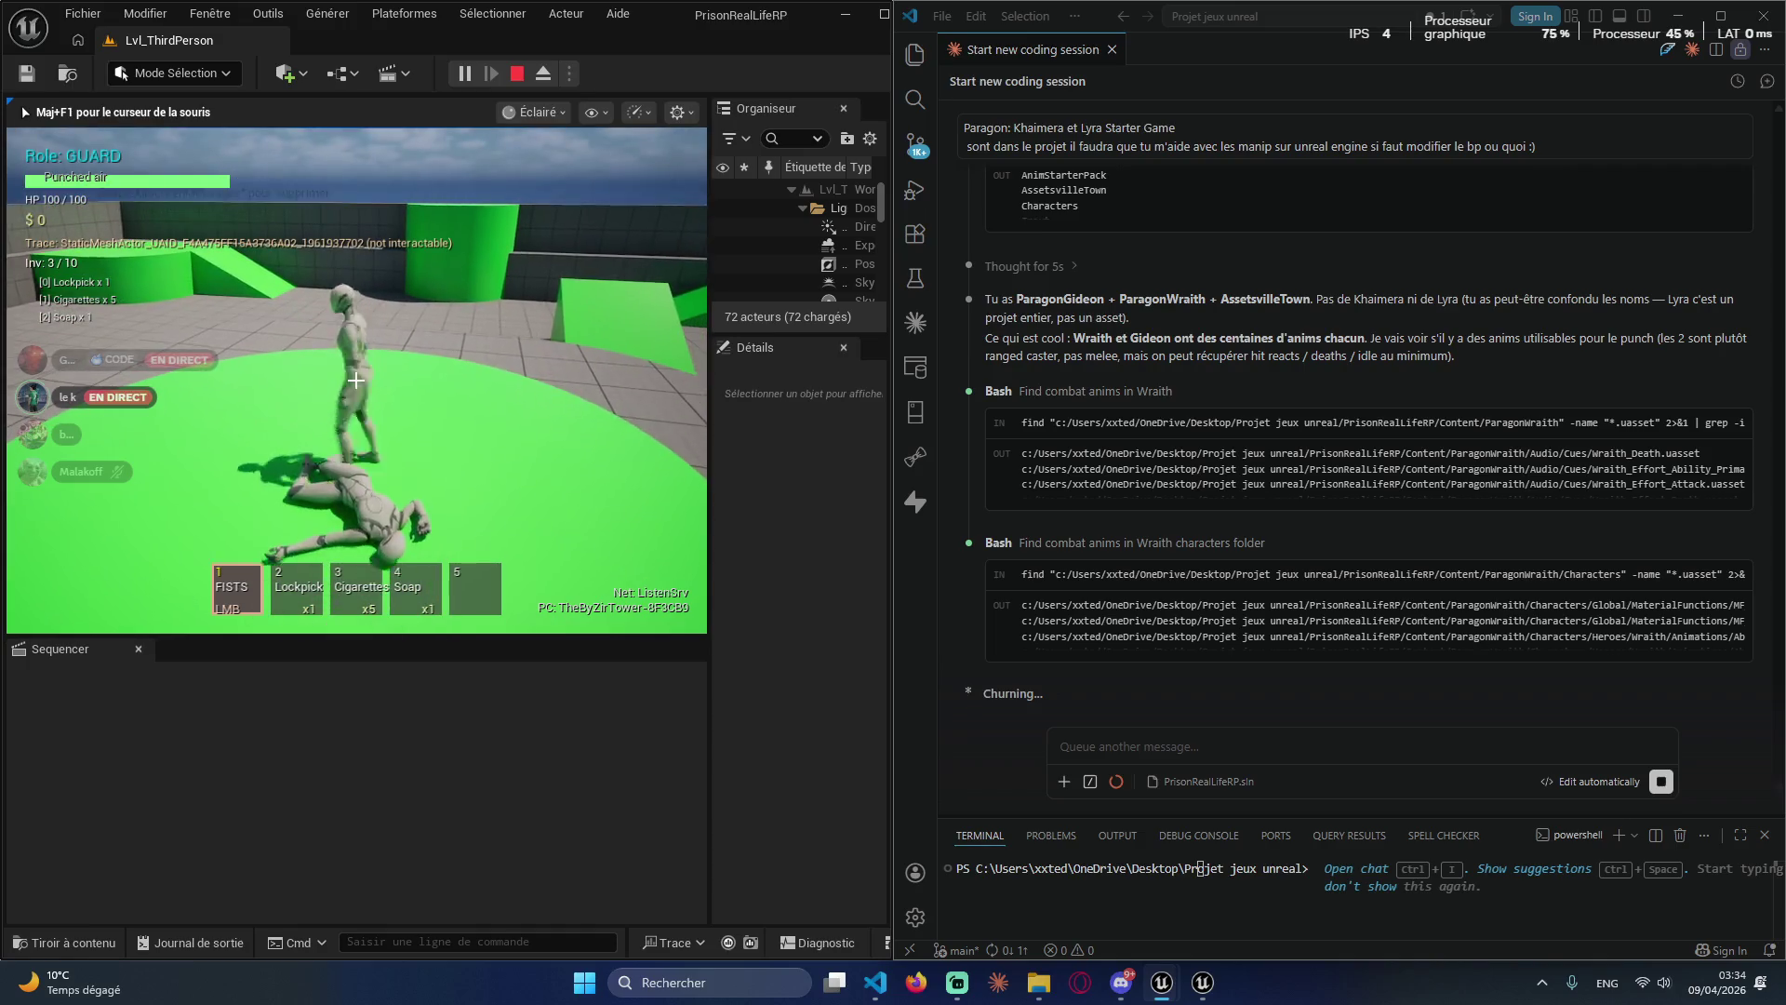
{"action": "key", "text": "Escape"}
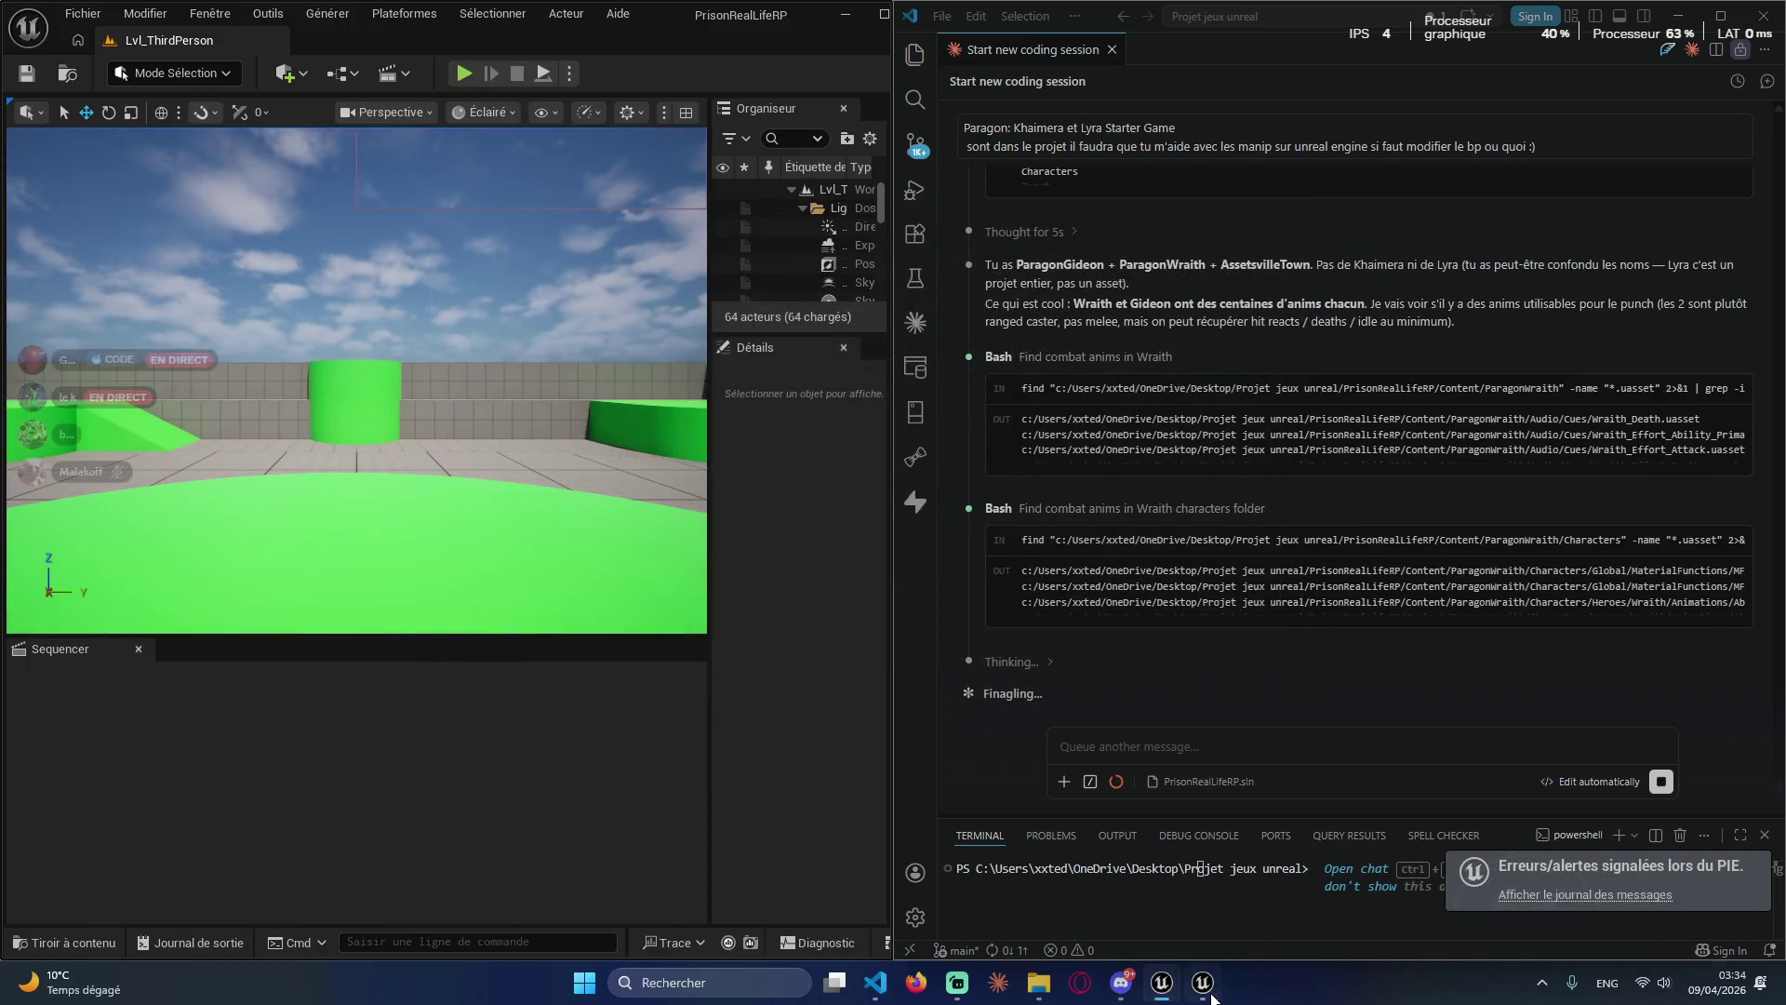
Step: Close the second Unreal Engine window and switch the keyboard layout to French
{"action": "right_click", "coordinate": [1209, 996]}
{"action": "left_click", "coordinate": [1163, 934]}
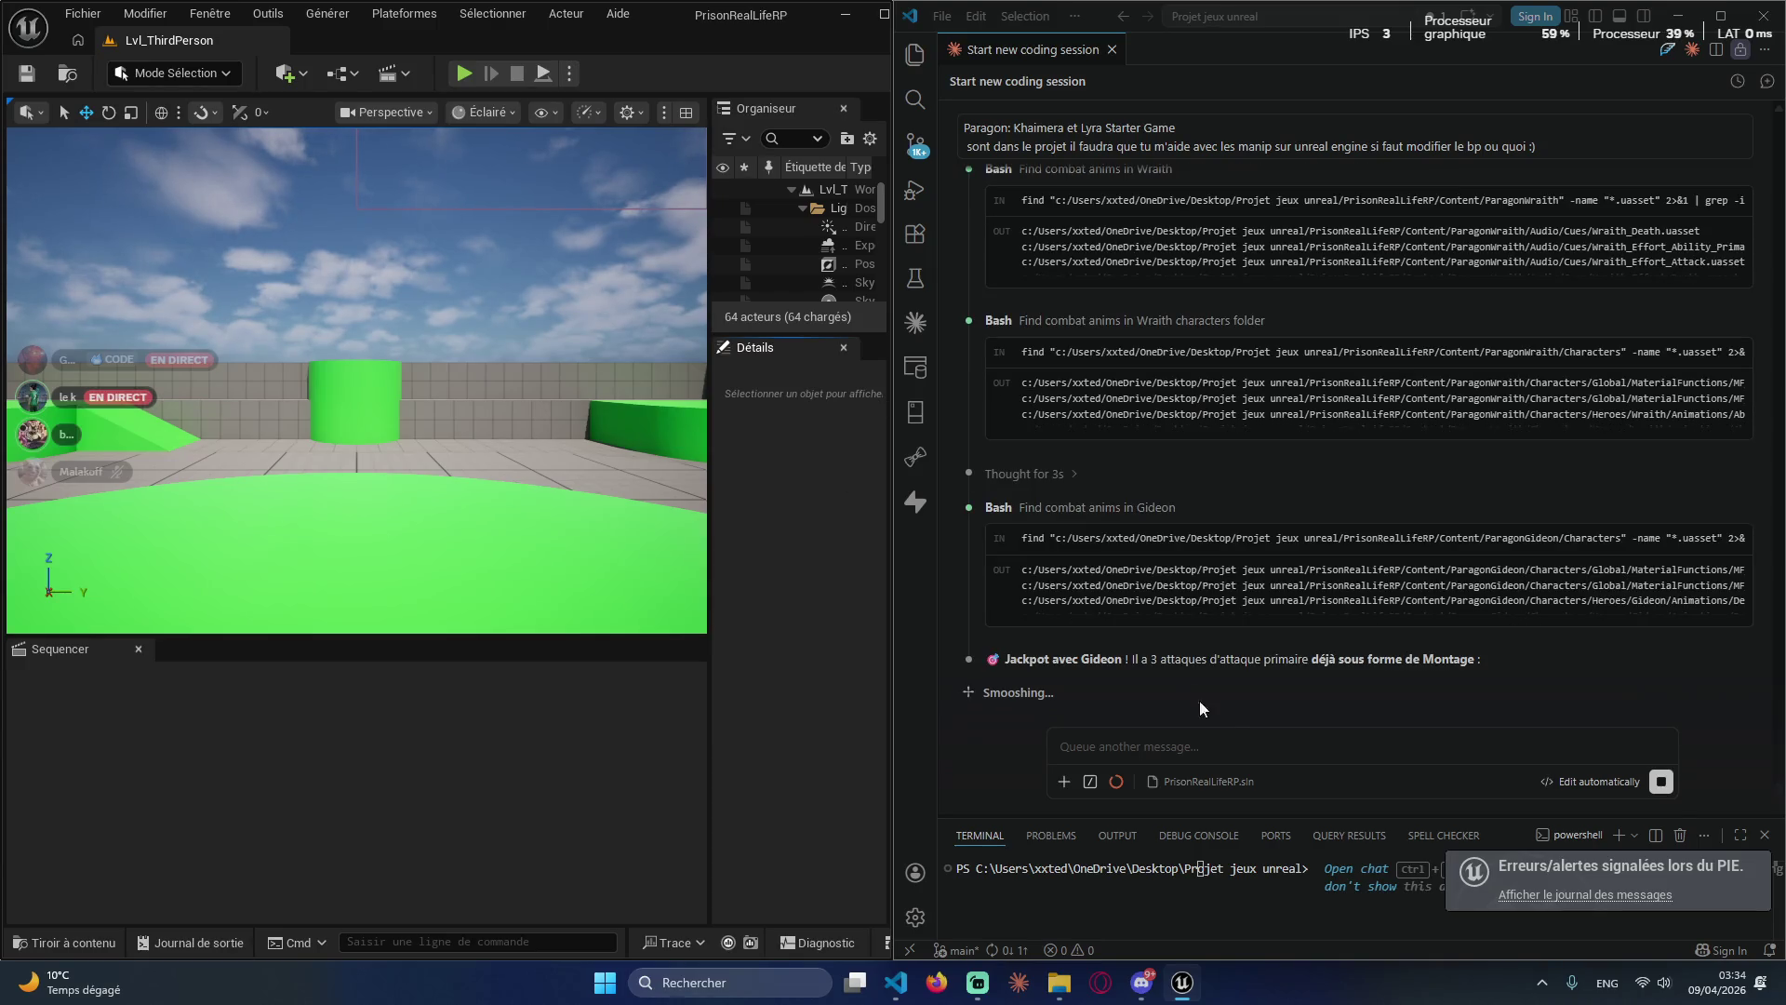
{"action": "left_click", "coordinate": [1236, 748]}
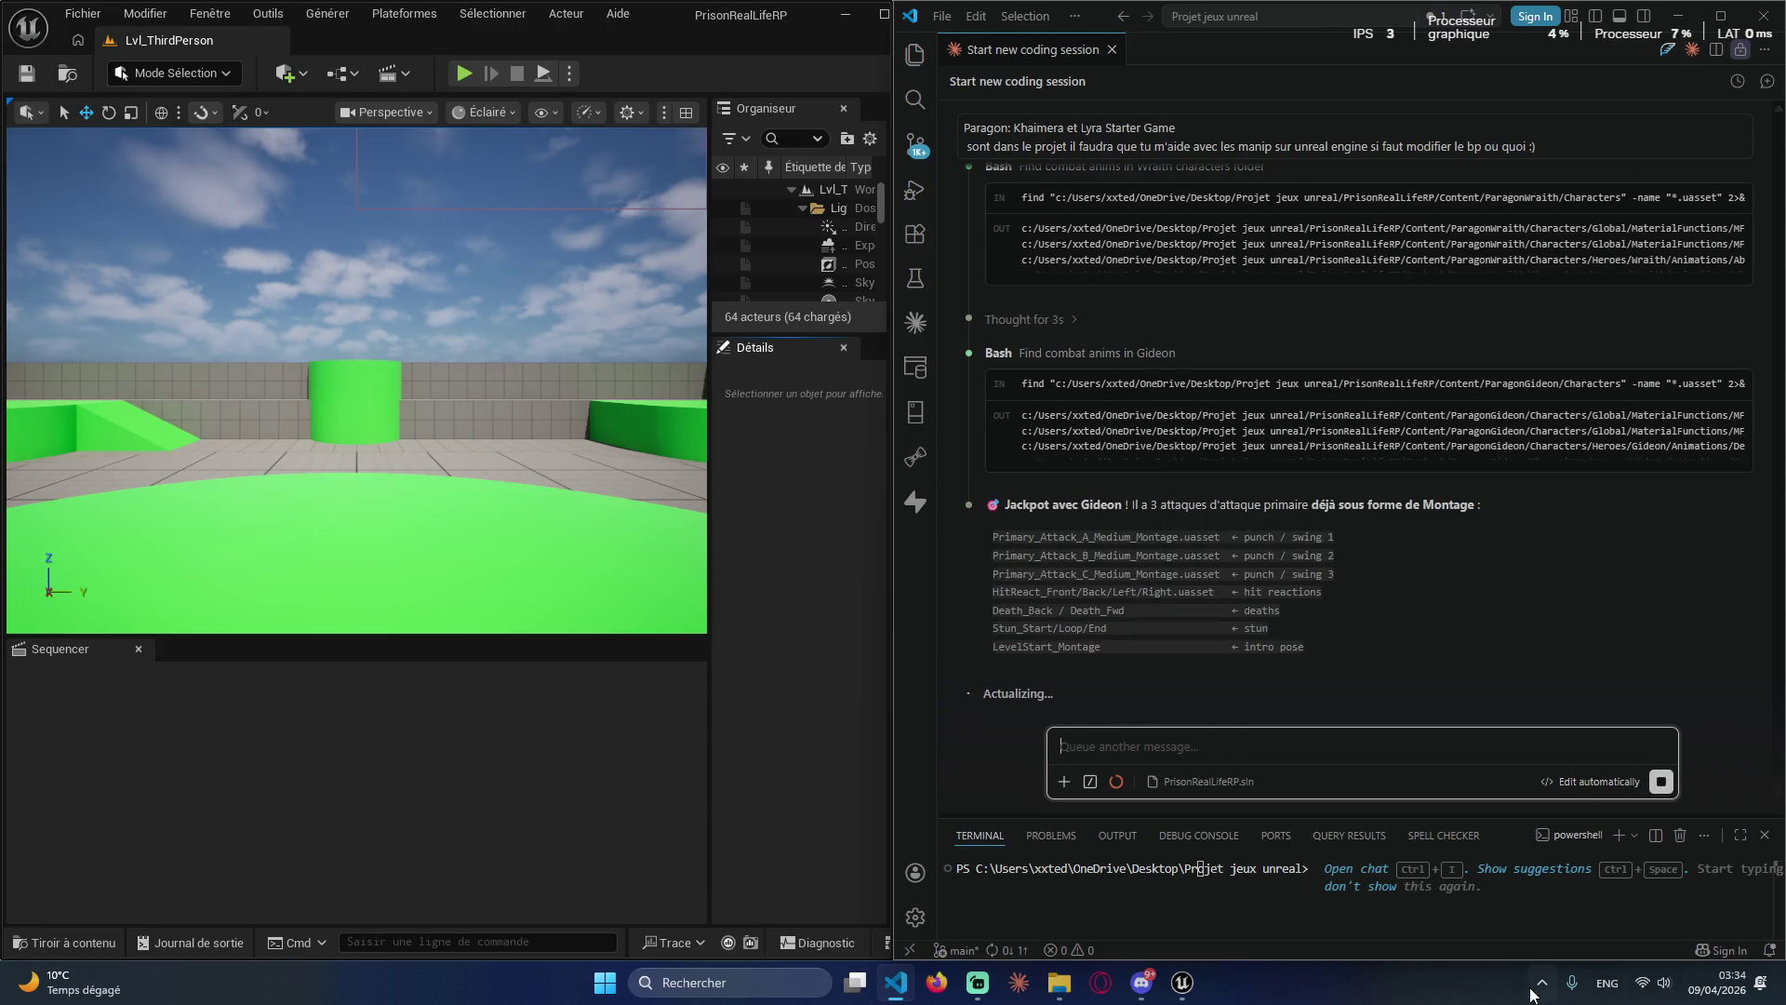
{"action": "key", "text": "super+space"}
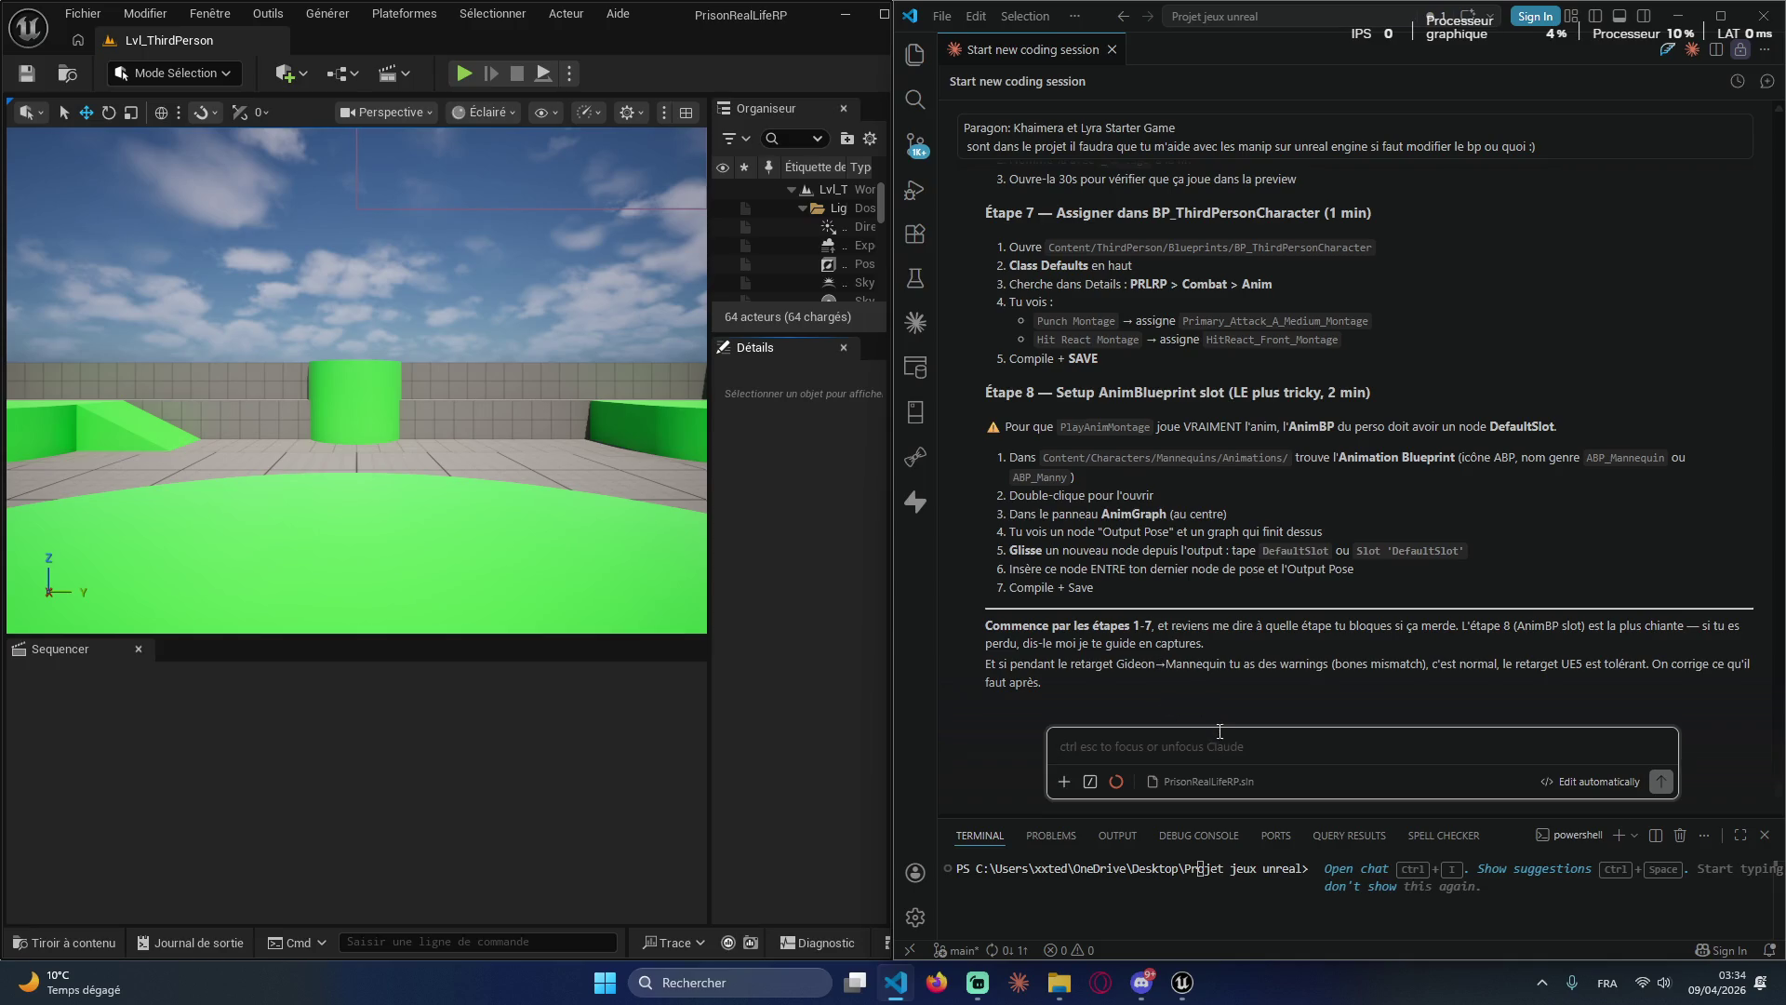
Step: Scroll through Claude's retarget guide to review Étape 1
{"action": "scroll", "coordinate": [1103, 395], "scroll_direction": "up", "scroll_amount": 10}
{"action": "scroll", "coordinate": [1140, 461], "scroll_direction": "up", "scroll_amount": 5}
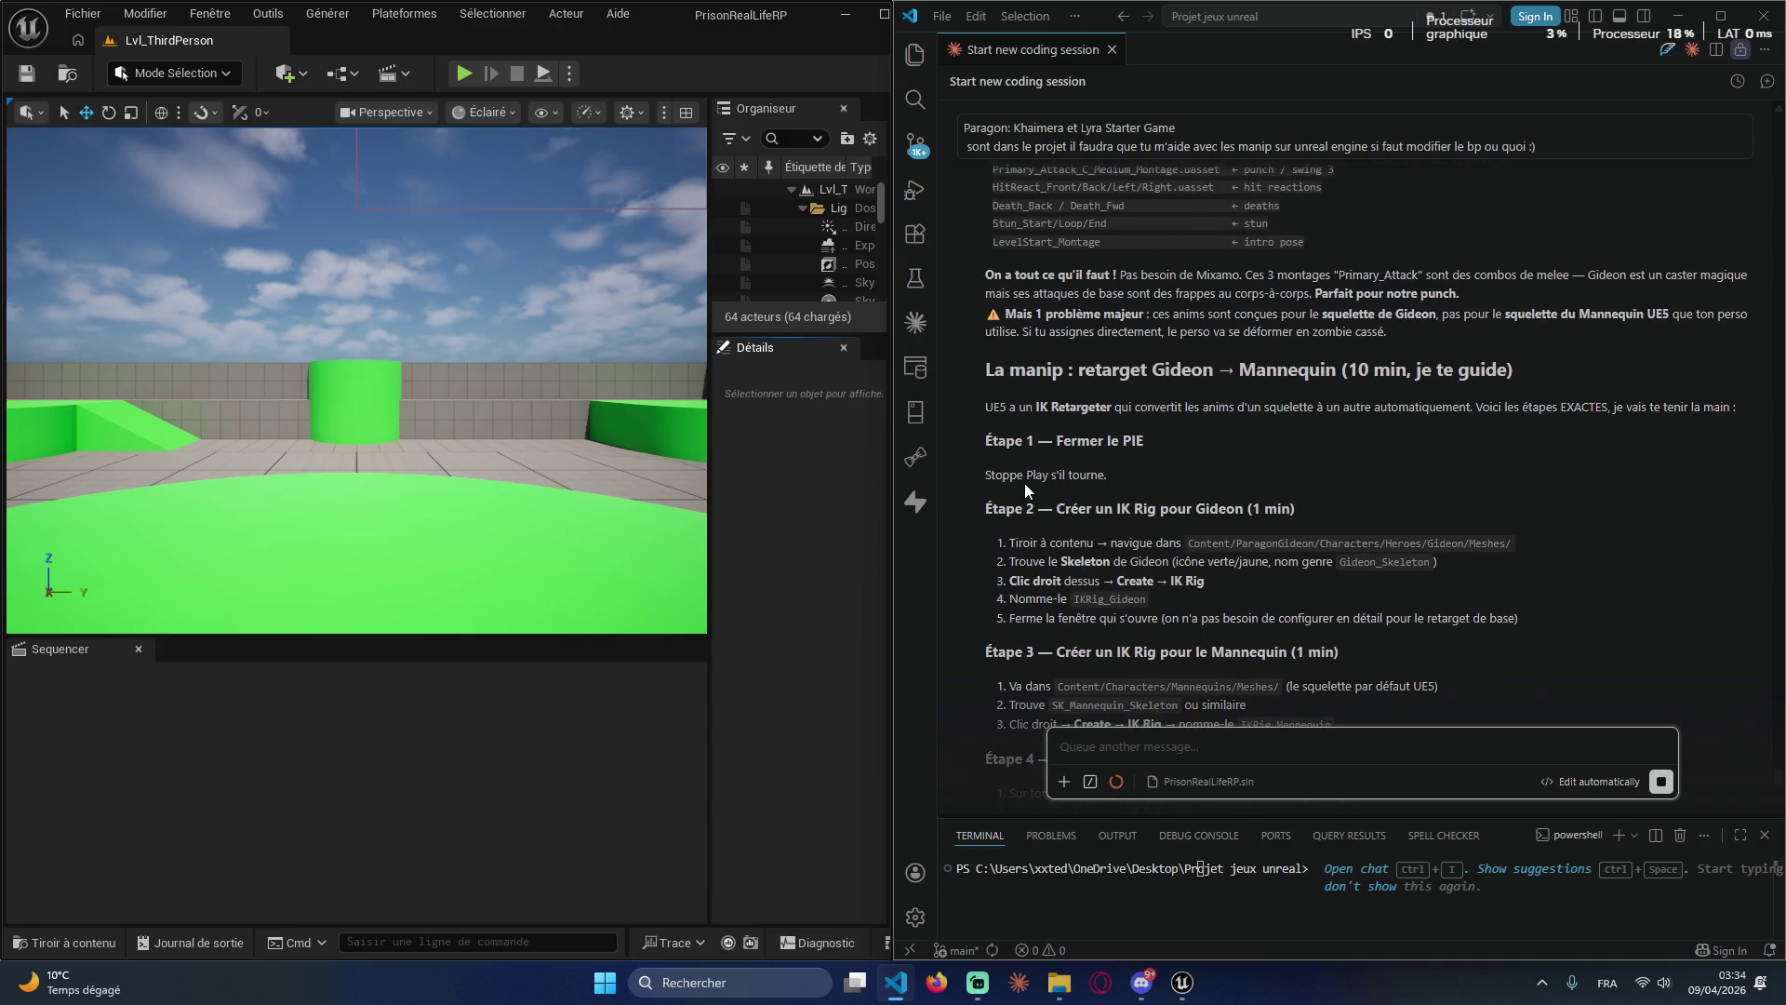
{"action": "scroll", "coordinate": [1035, 525], "scroll_direction": "down", "scroll_amount": 2}
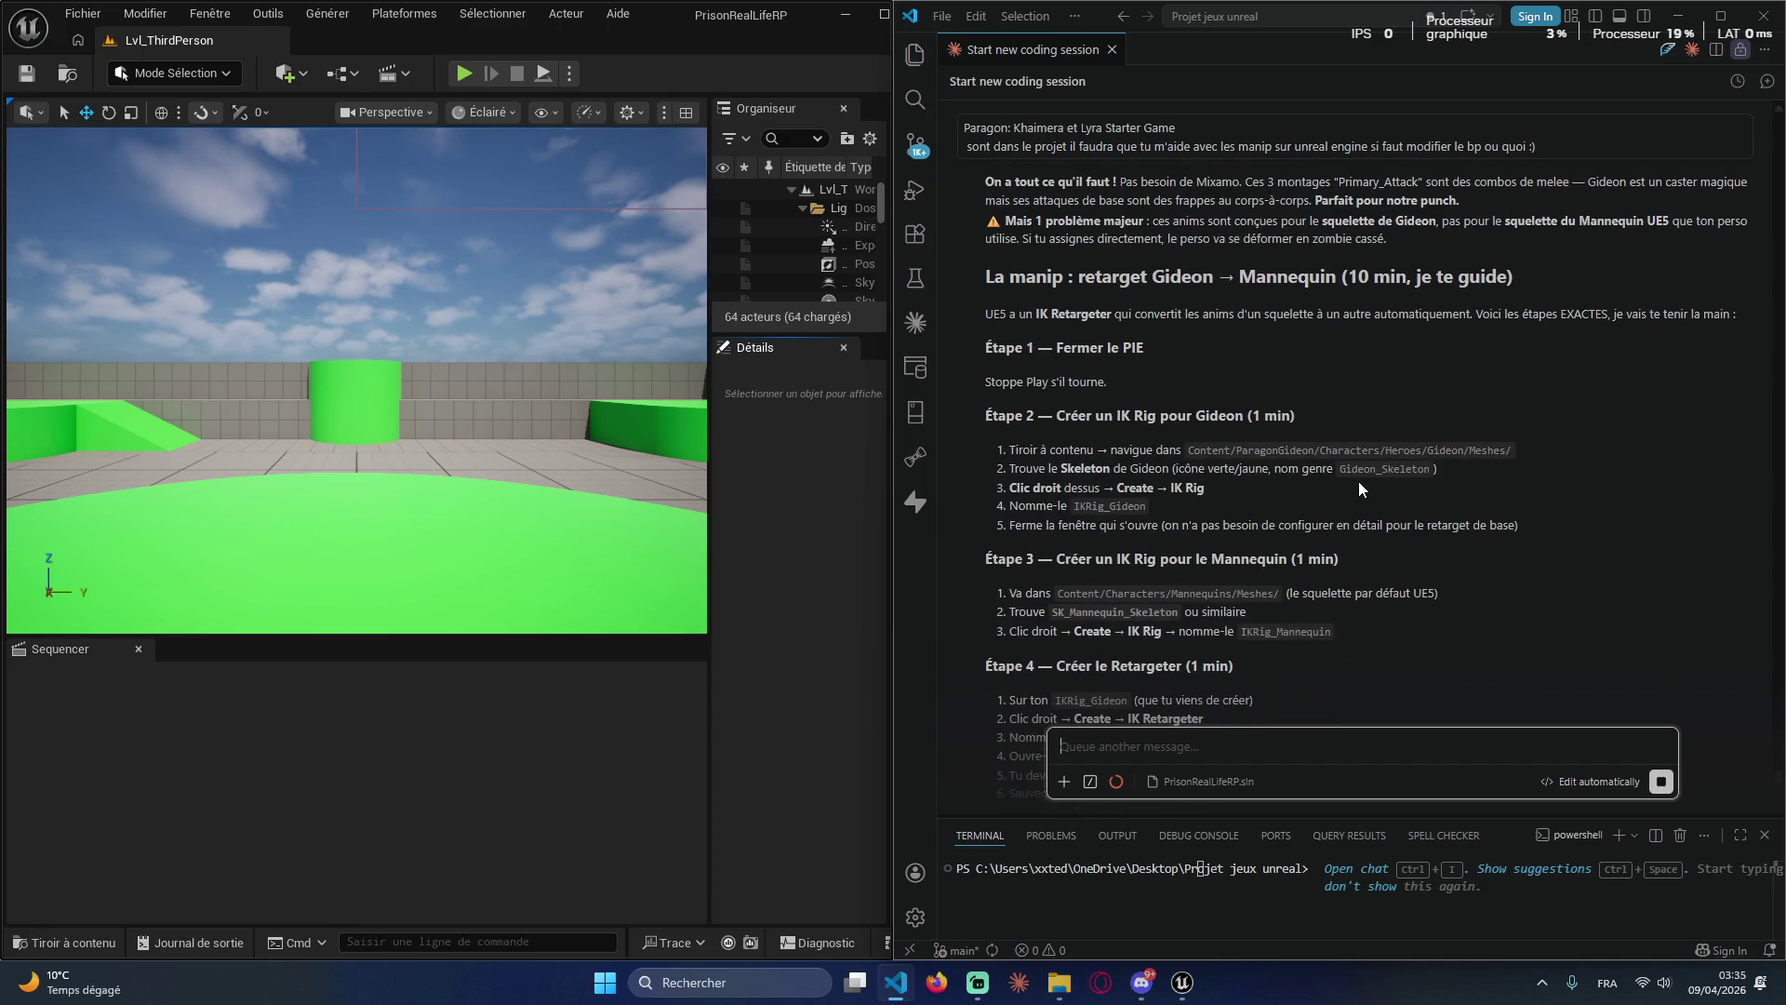
Step: Browse ParagonGideon > Characters > Heroes > Gideon > Meshes in the content browser
{"action": "left_click", "coordinate": [65, 942]}
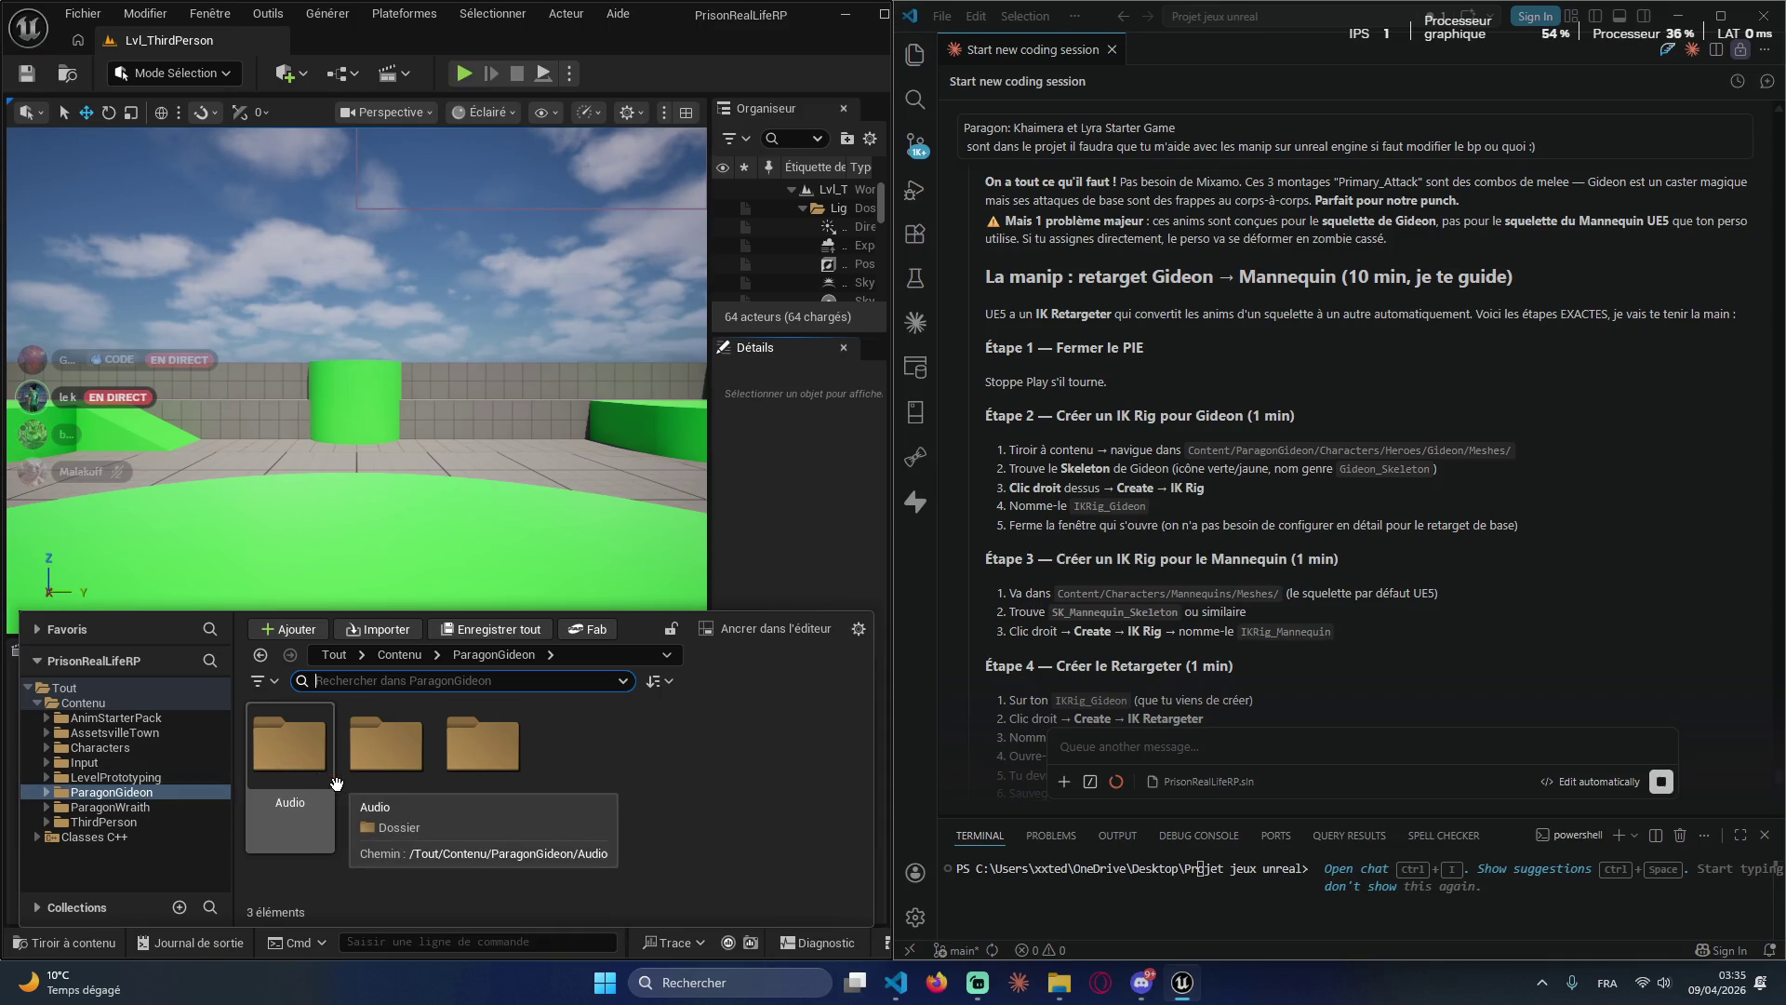
{"action": "double_click", "coordinate": [388, 827]}
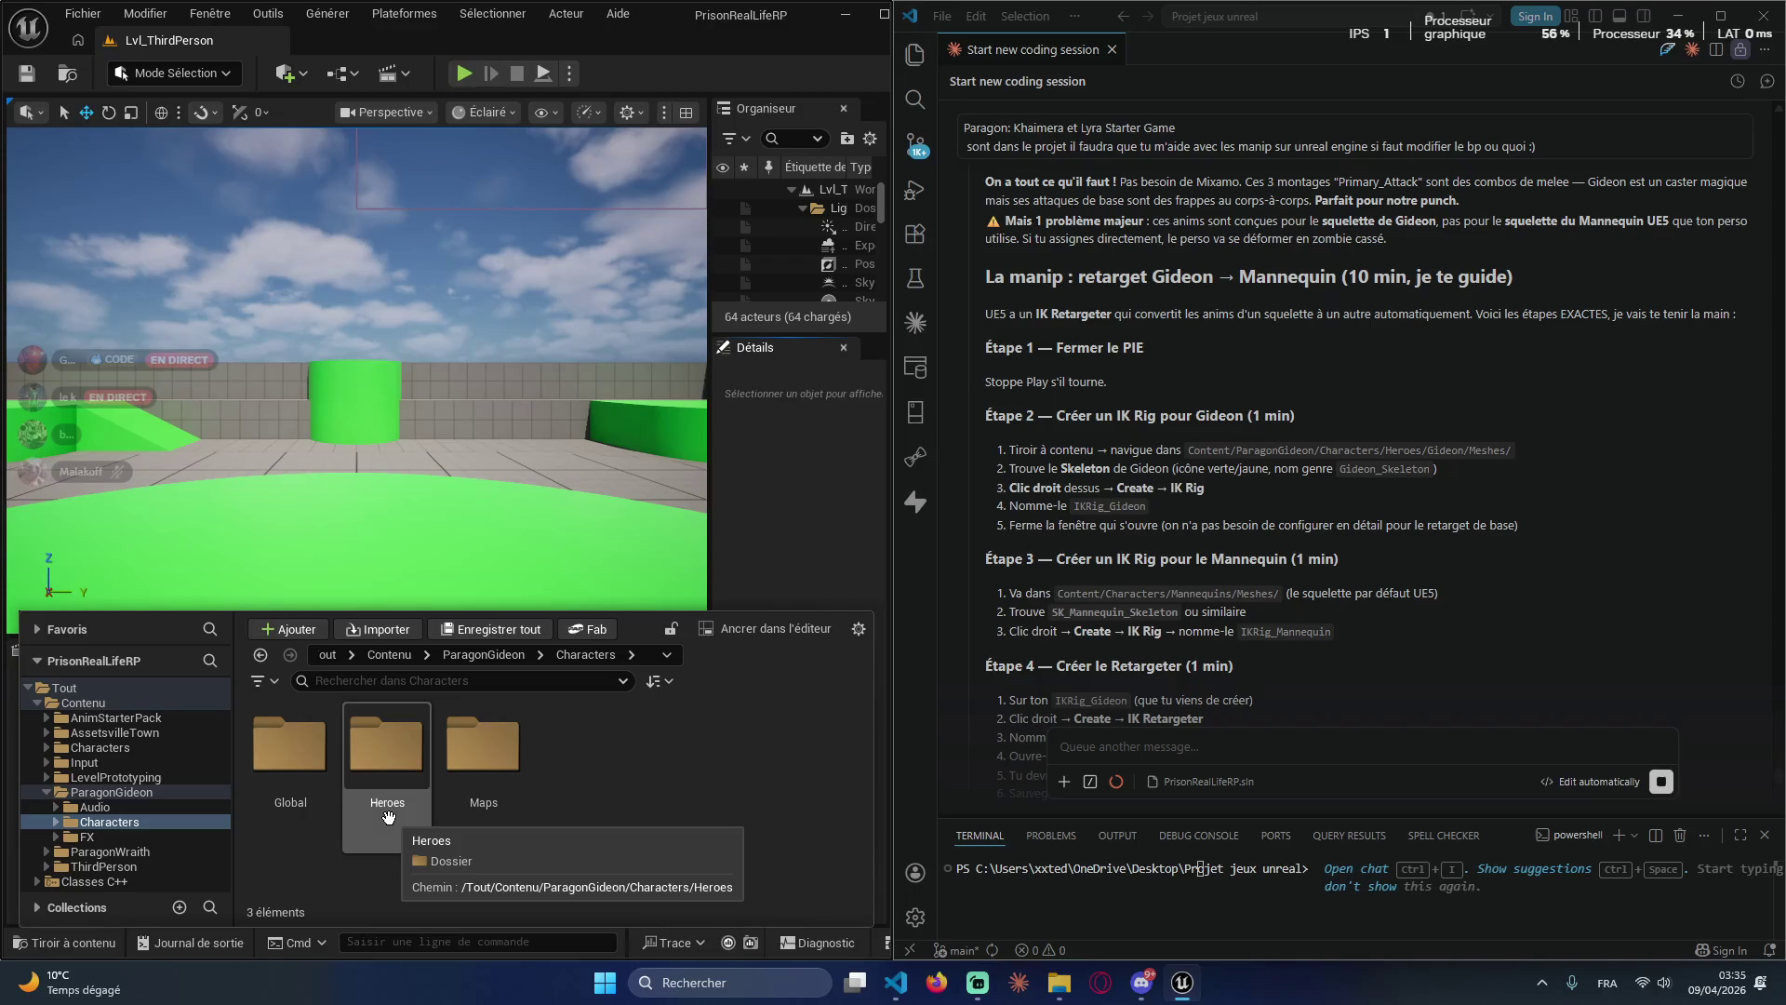
{"action": "double_click", "coordinate": [389, 826]}
{"action": "double_click", "coordinate": [296, 791]}
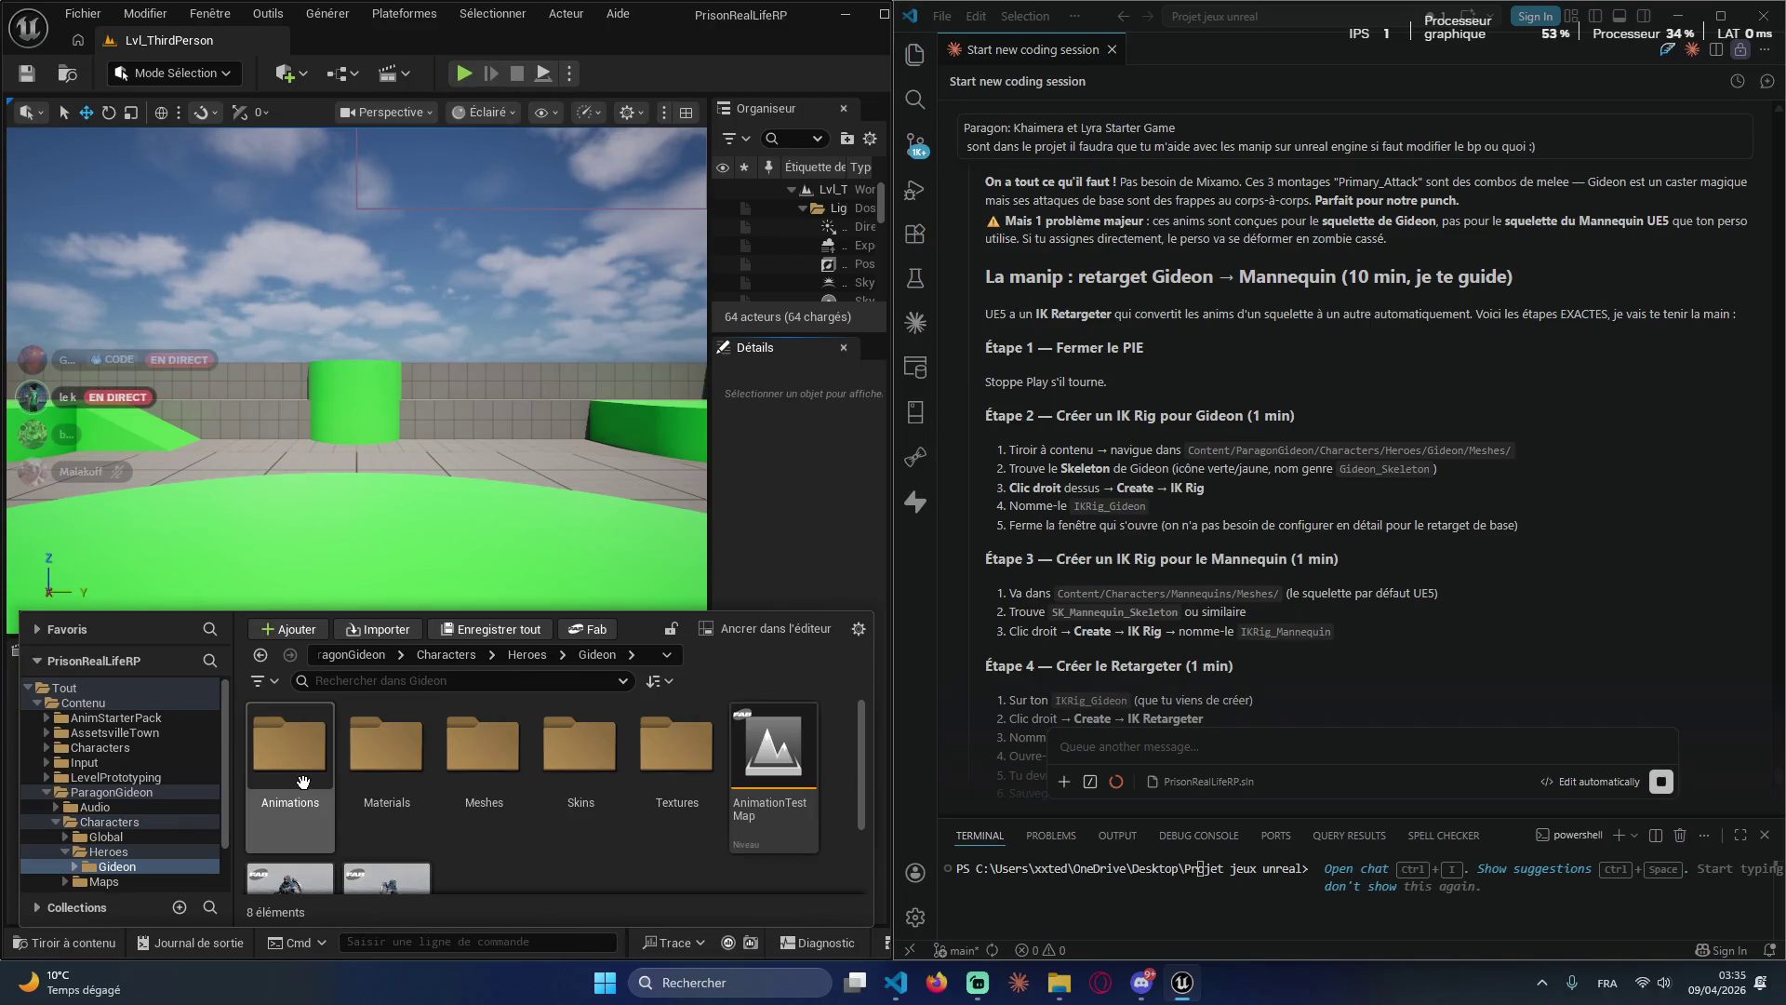
{"action": "double_click", "coordinate": [469, 807]}
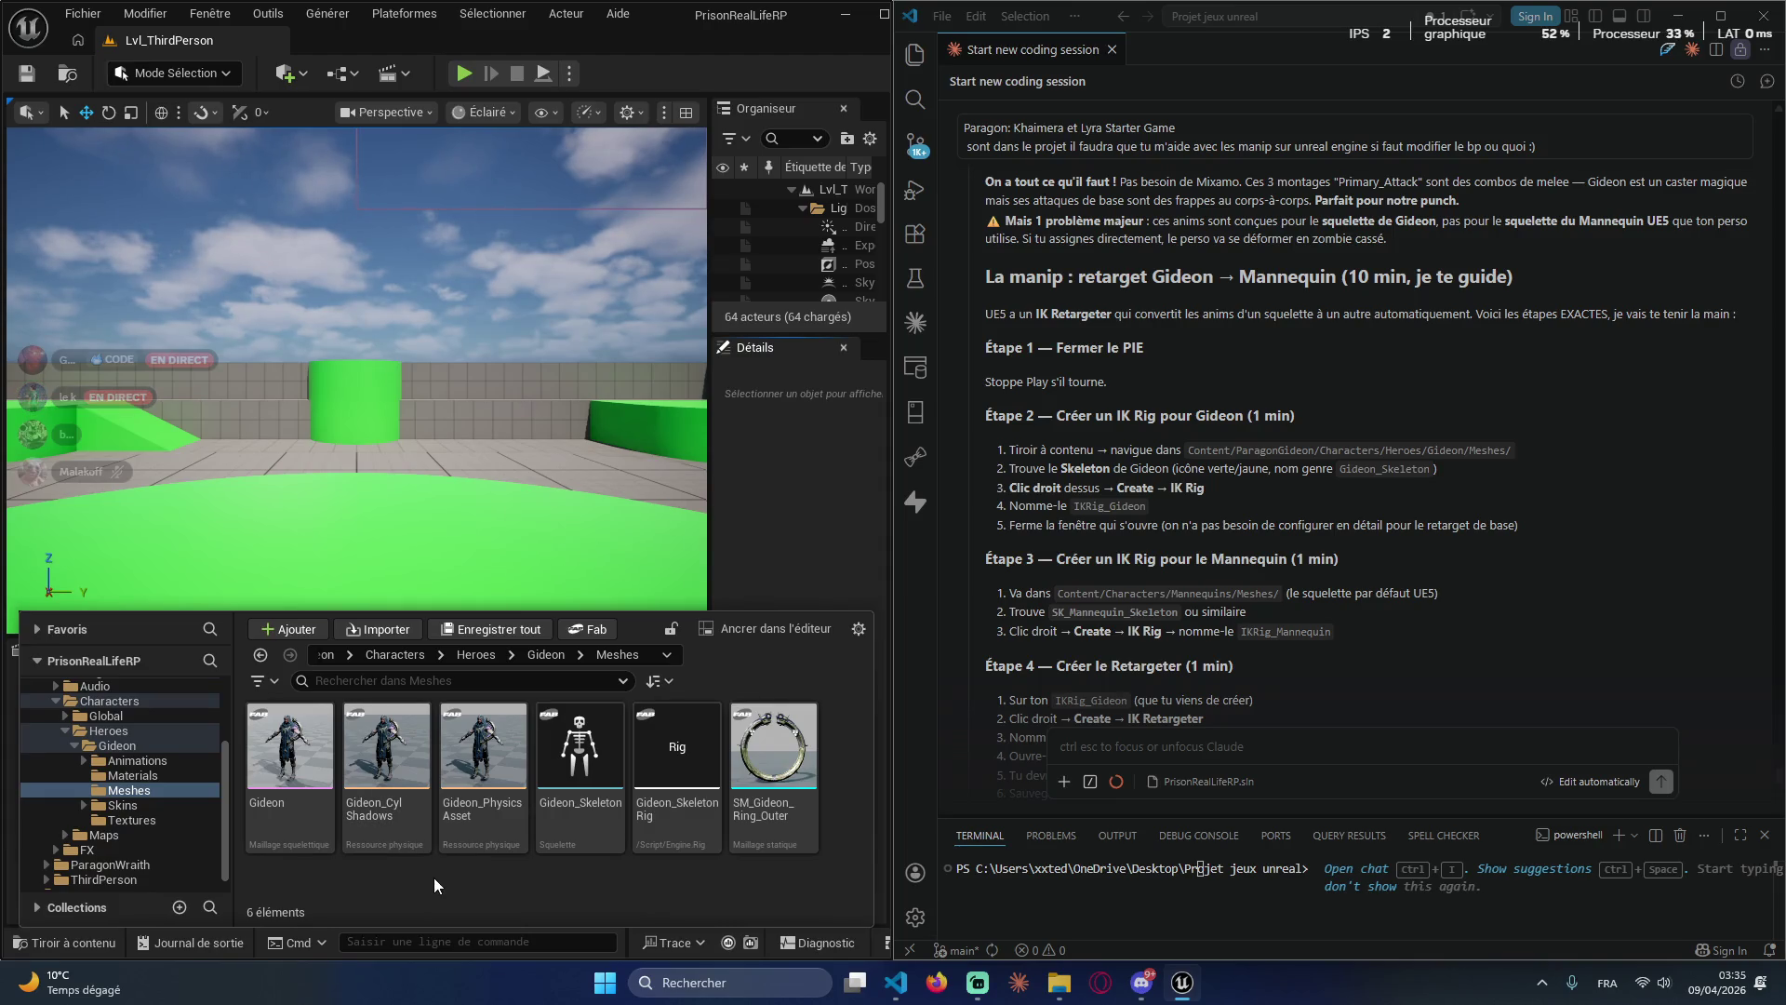
Step: Snip the Unreal content browser and attach the screenshot to the Claude chat
{"action": "key", "text": "super+shift+s"}
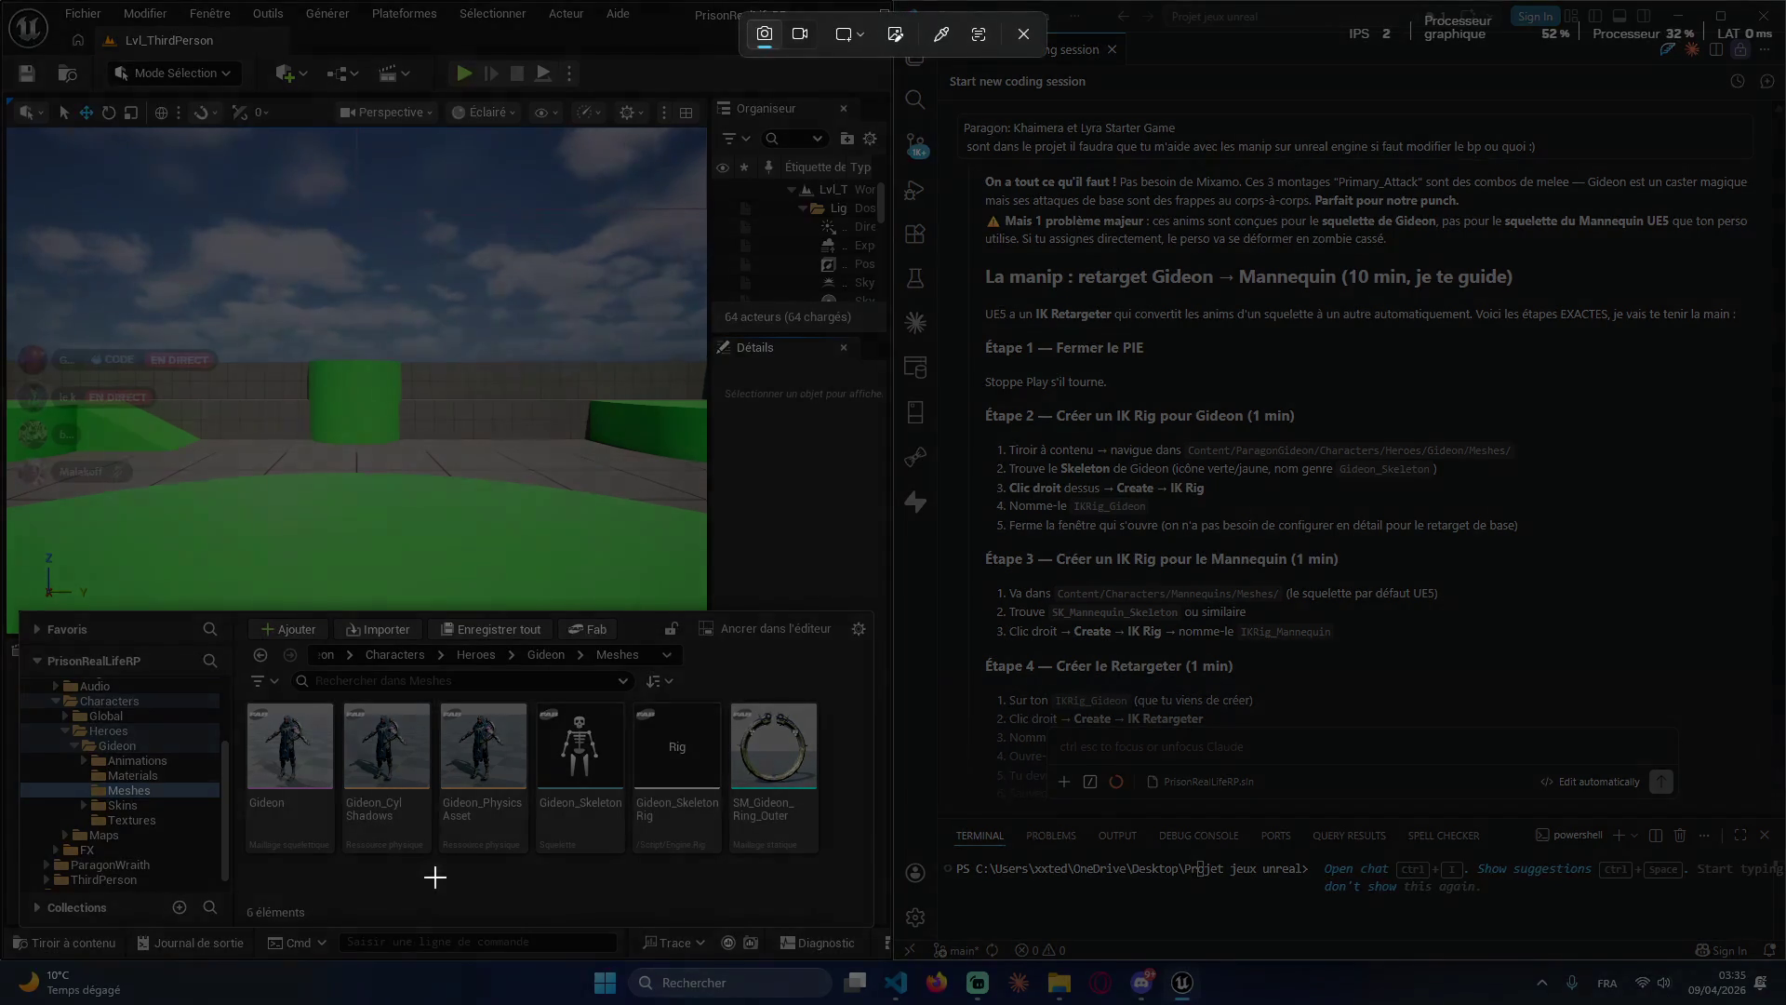
{"action": "mouse_move", "coordinate": [5, 619]}
{"action": "left_mouse_down"}
{"action": "mouse_move", "coordinate": [716, 818]}
{"action": "mouse_move", "coordinate": [895, 937]}
{"action": "left_mouse_up"}
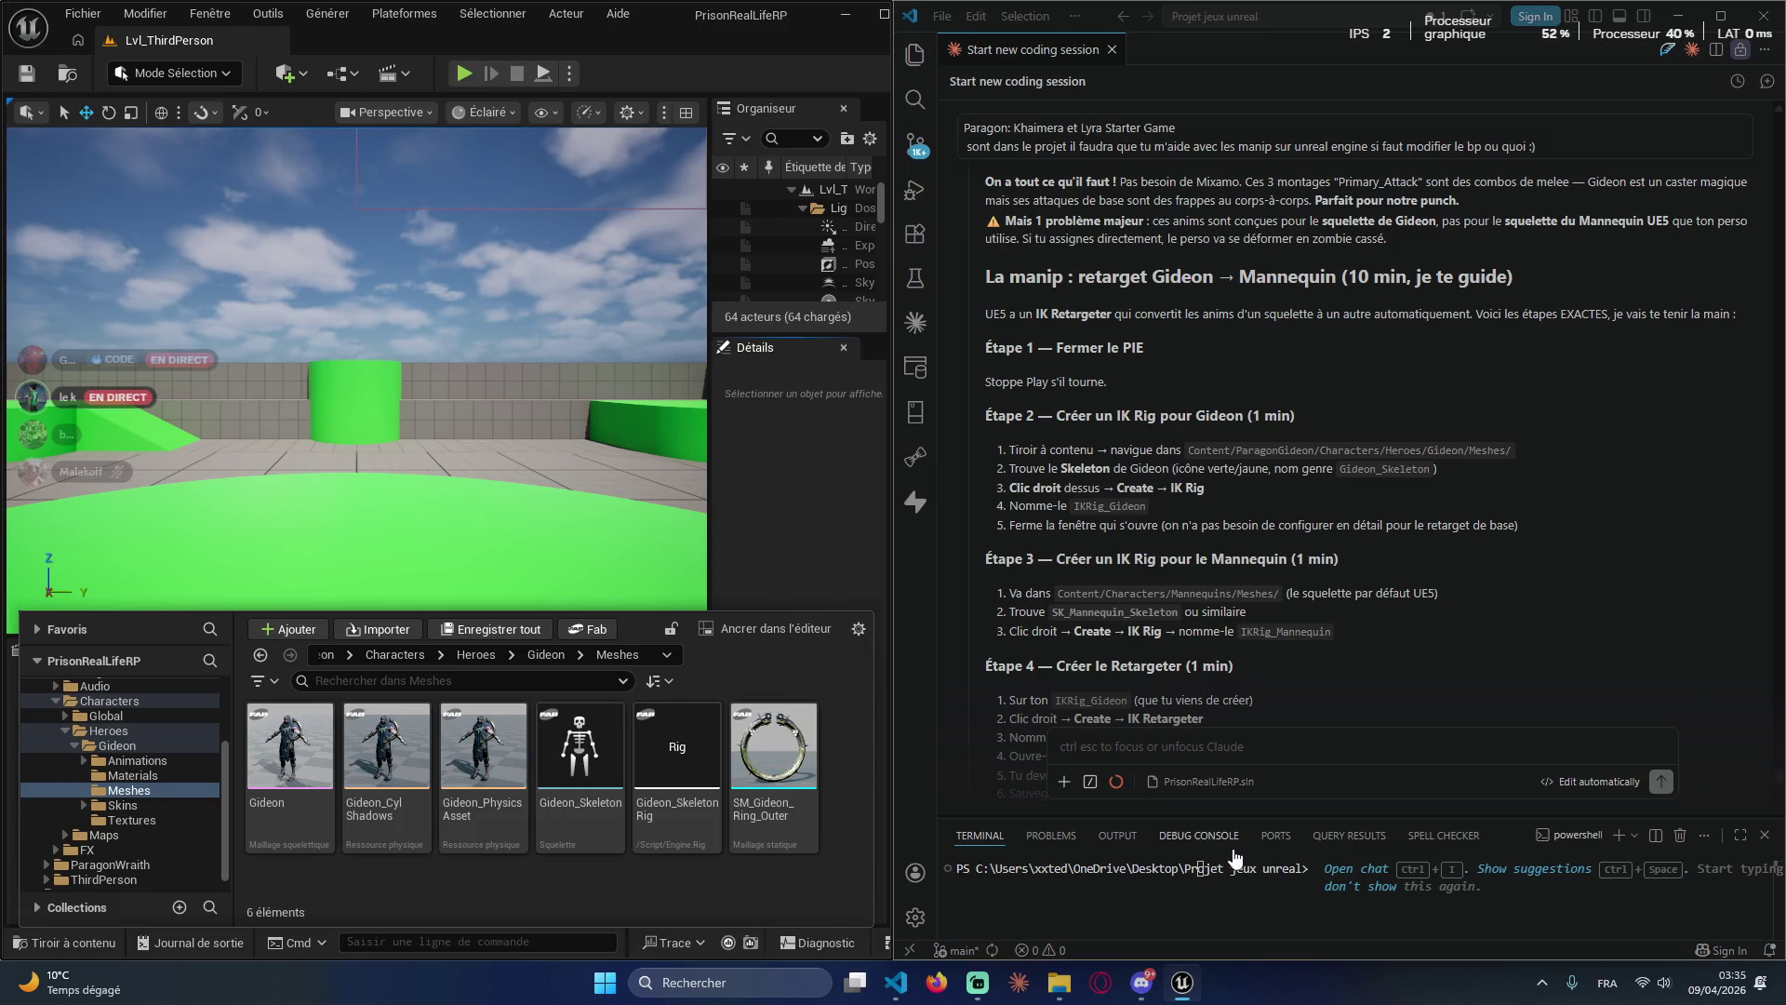
{"action": "left_click", "coordinate": [1066, 781]}
{"action": "left_click", "coordinate": [1079, 681]}
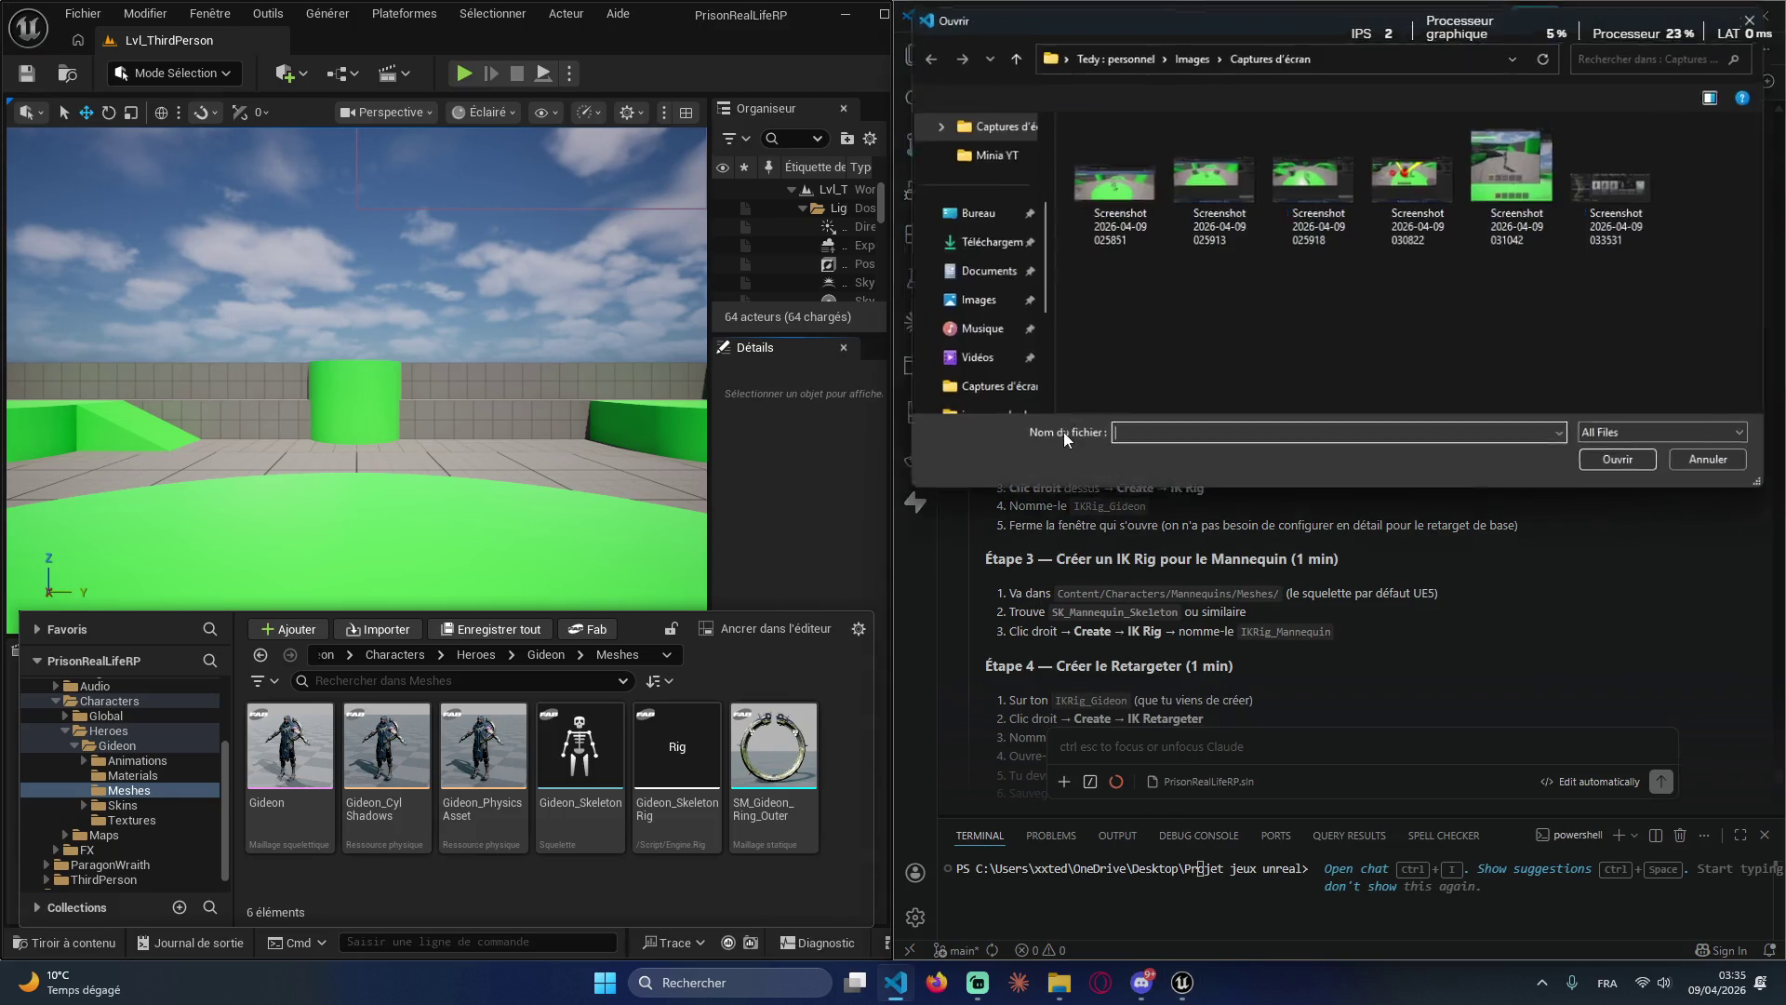
{"action": "double_click", "coordinate": [1598, 236]}
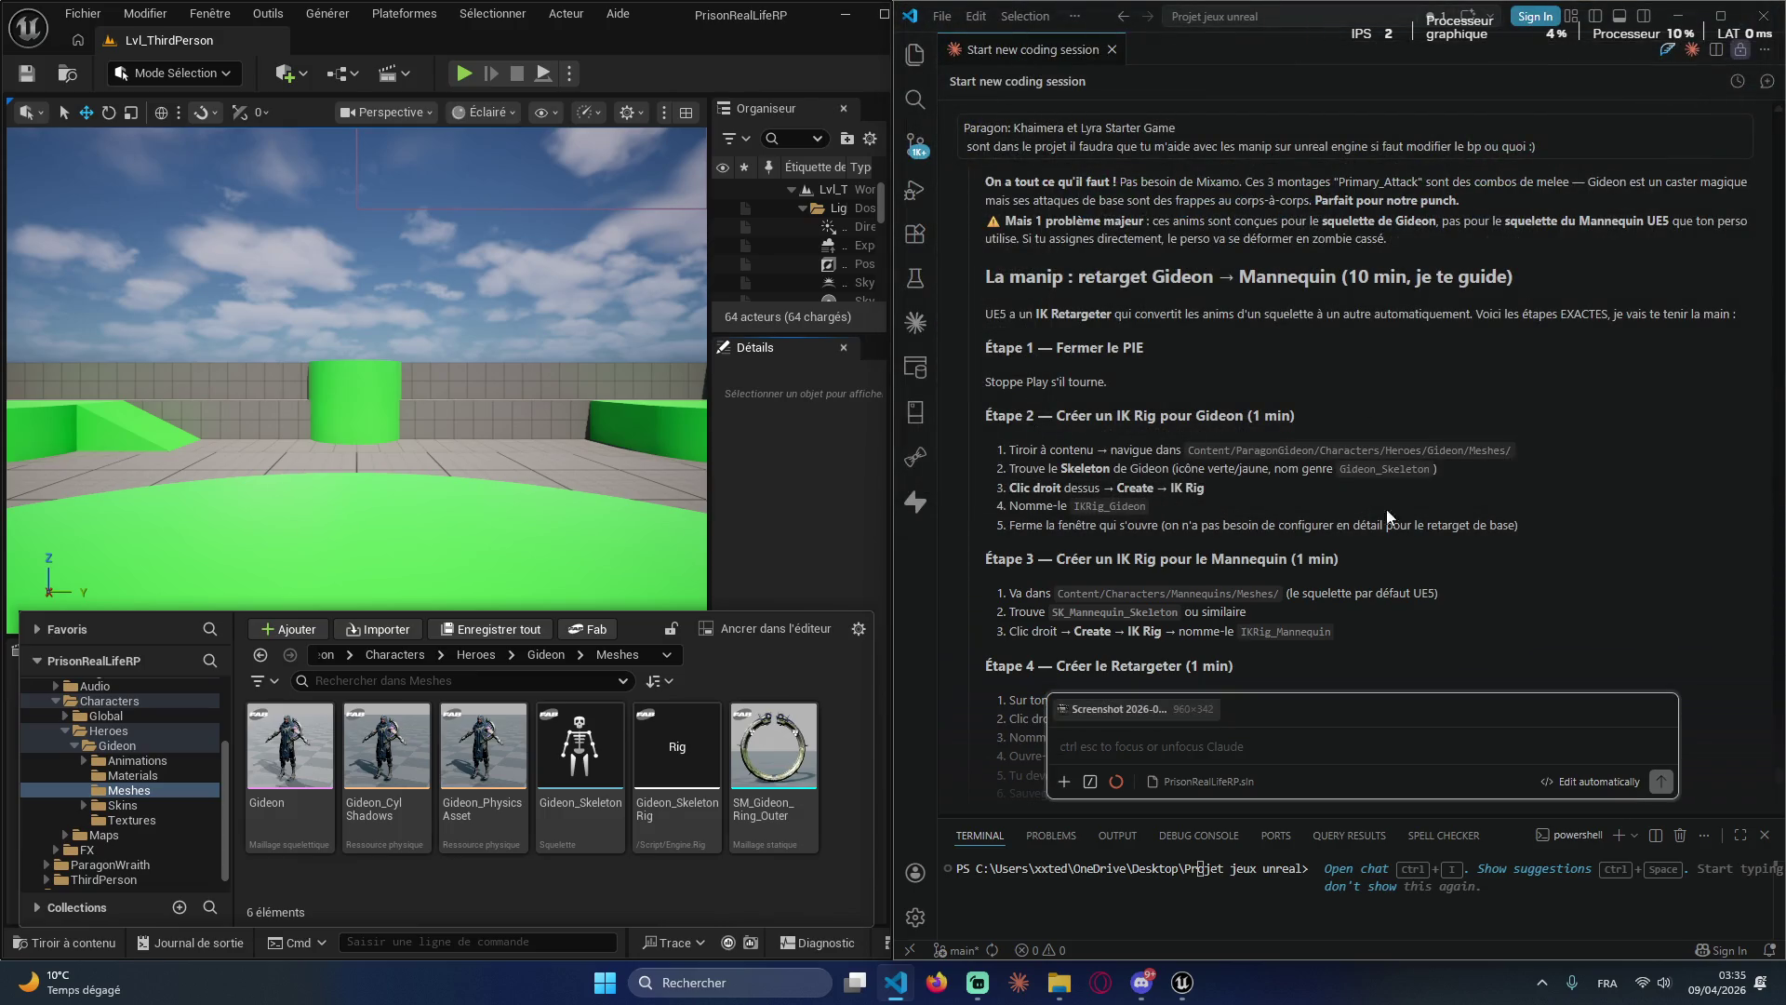
Step: Paste the Étape 2 heading, add 'jen suis ici :)', and send the message
{"action": "mouse_move", "coordinate": [1555, 534]}
{"action": "left_mouse_down"}
{"action": "mouse_move", "coordinate": [1014, 489]}
{"action": "mouse_move", "coordinate": [1007, 468]}
{"action": "mouse_move", "coordinate": [1301, 485]}
{"action": "mouse_move", "coordinate": [1457, 473]}
{"action": "left_mouse_up"}
{"action": "mouse_move", "coordinate": [993, 421]}
{"action": "left_mouse_down"}
{"action": "mouse_move", "coordinate": [1332, 430]}
{"action": "mouse_move", "coordinate": [1298, 417]}
{"action": "left_mouse_up"}
{"action": "key", "text": "ctrl+c"}
{"action": "left_click", "coordinate": [1209, 746]}
{"action": "key", "text": "ctrl+v"}
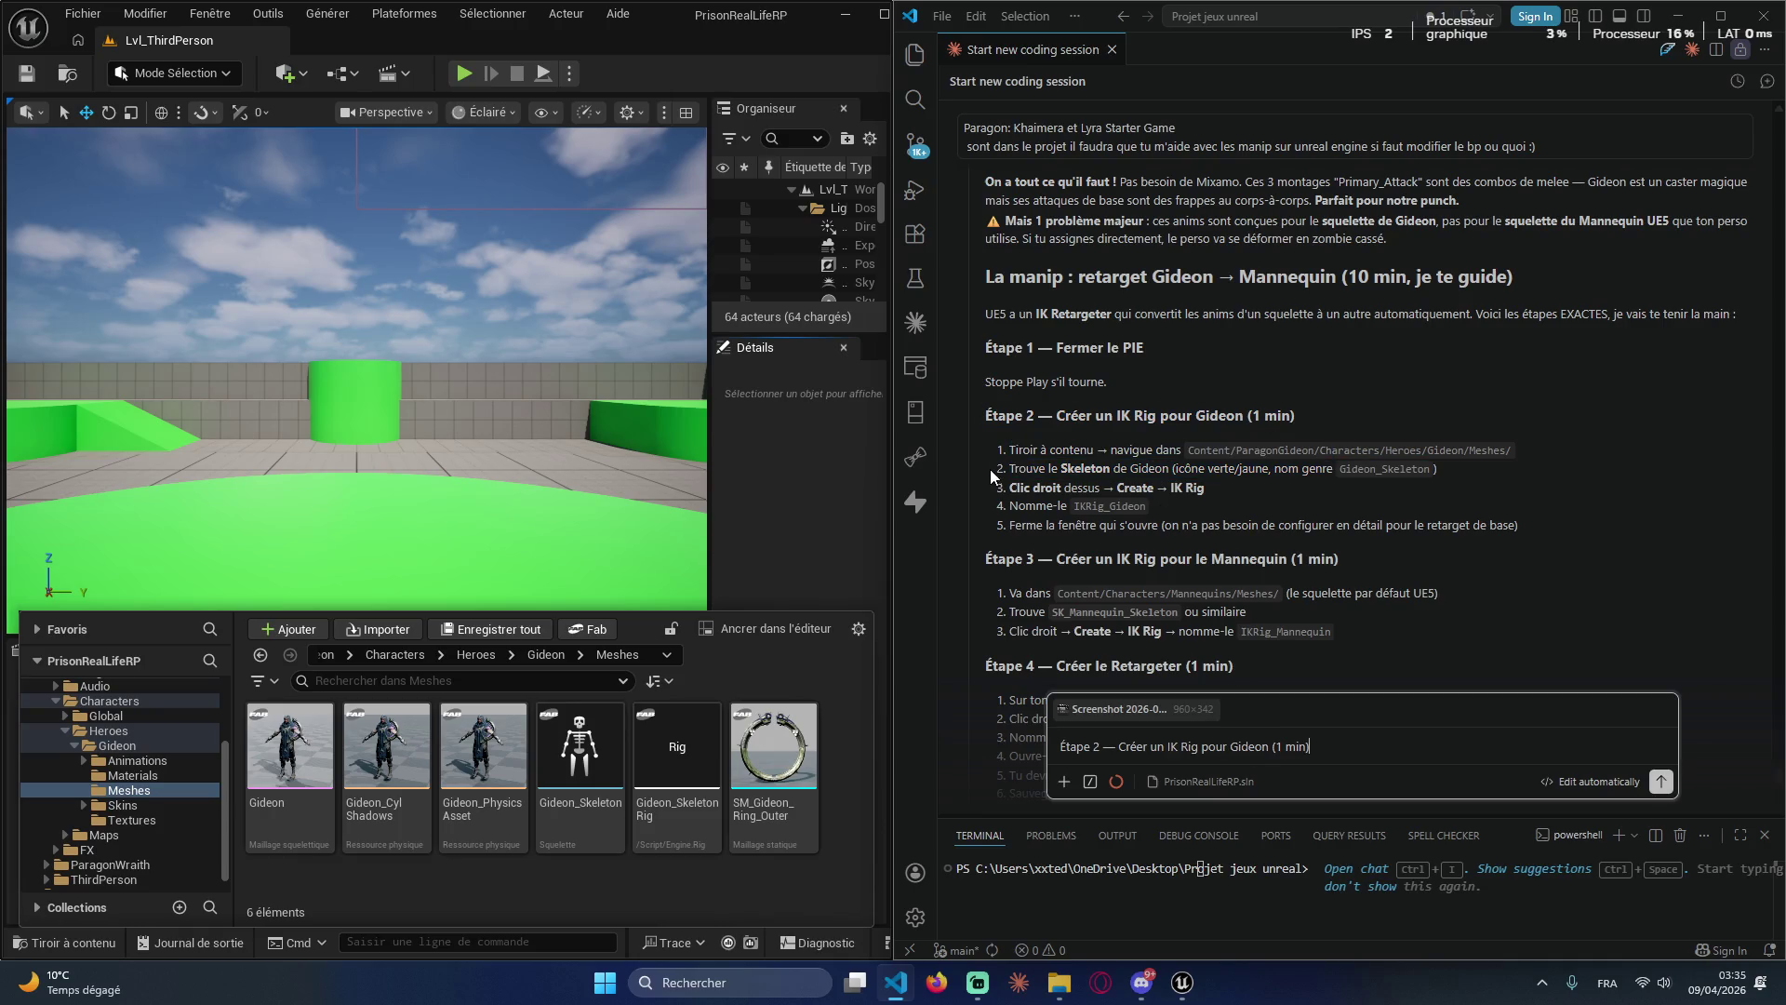
{"action": "left_click_drag", "start_coordinate": [990, 469], "coordinate": [1492, 465]}
{"action": "left_click", "coordinate": [1411, 741]}
{"action": "type", "text": "jen suis"}
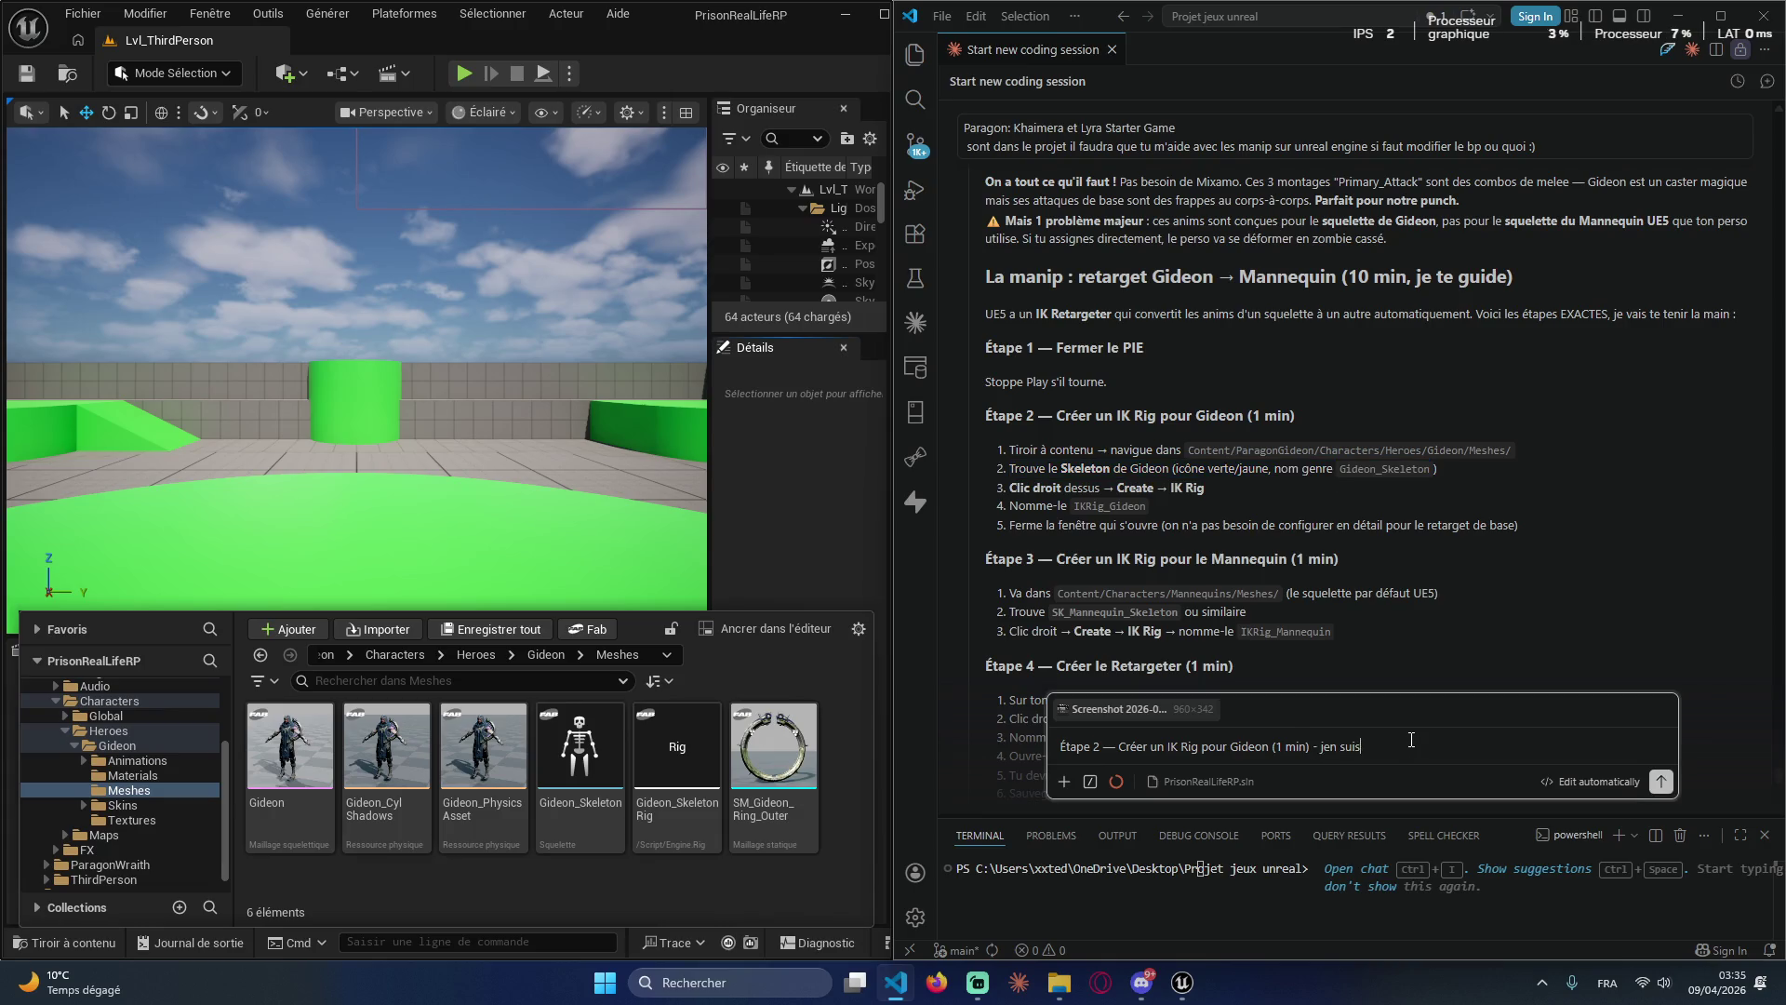
{"action": "type", "text": " ici :"}
{"action": "key", "text": "Return"}
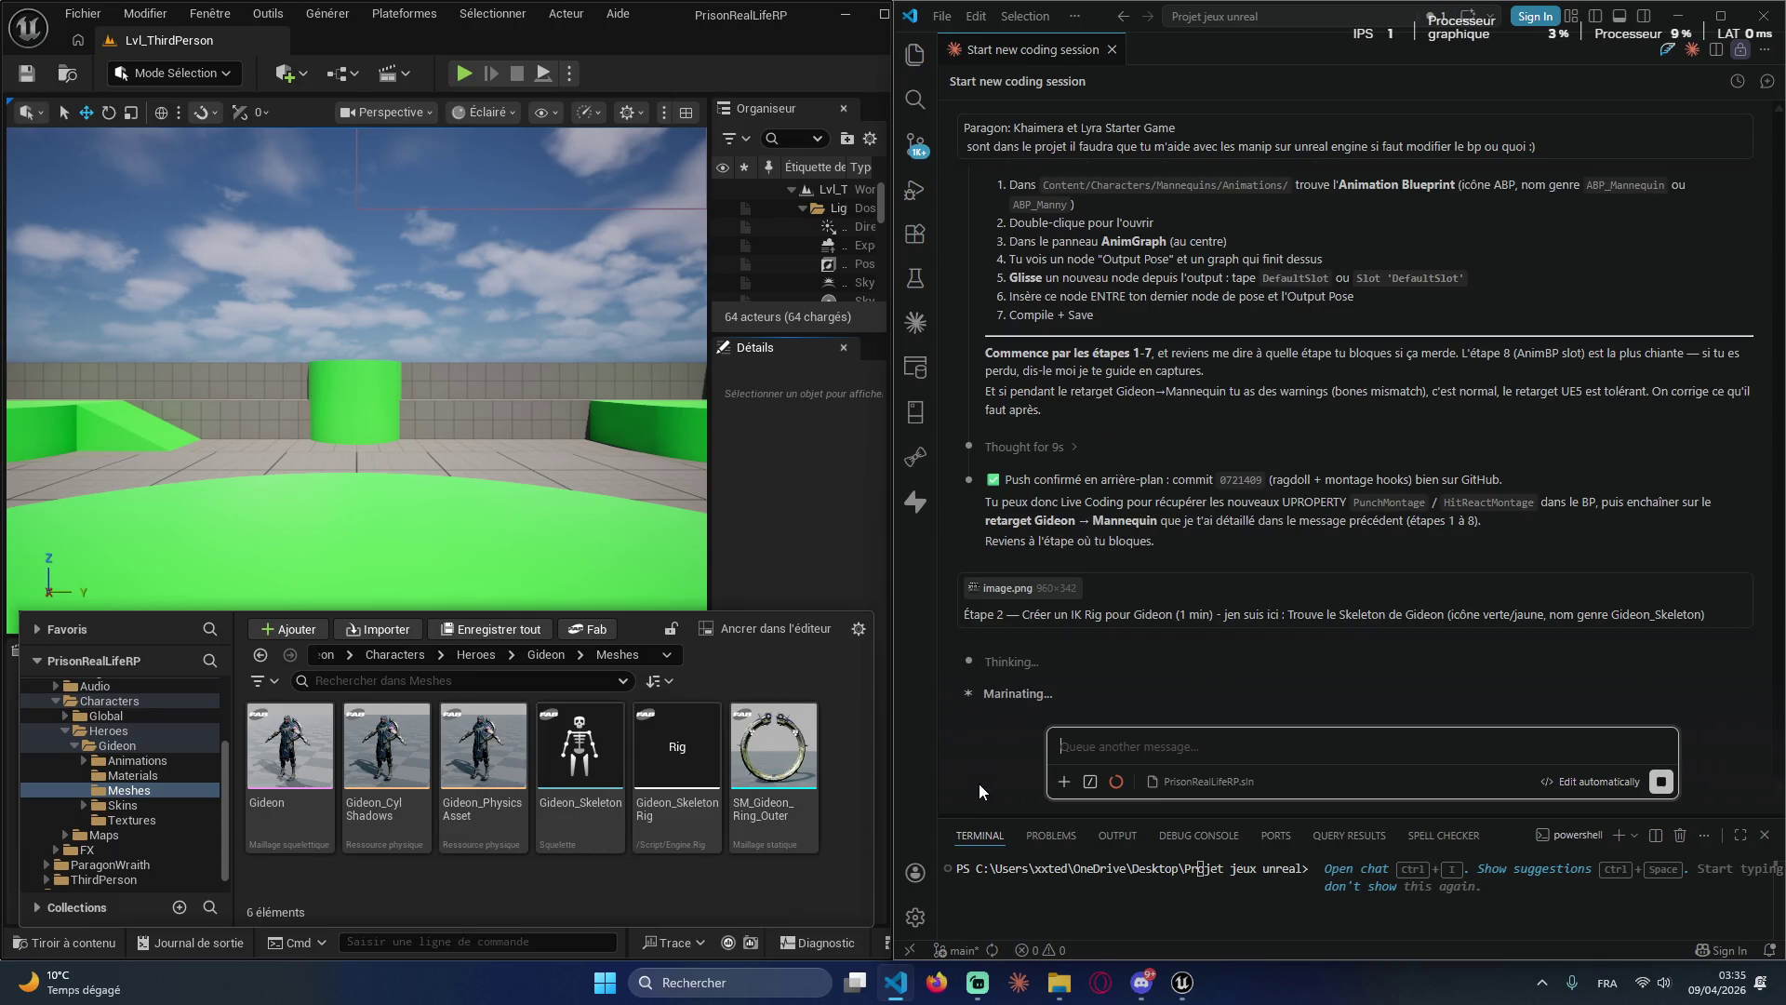
Step: Briefly open and hide Discord while Claude confirms Gideon_Skeleton is the right asset
{"action": "left_click", "coordinate": [1110, 735]}
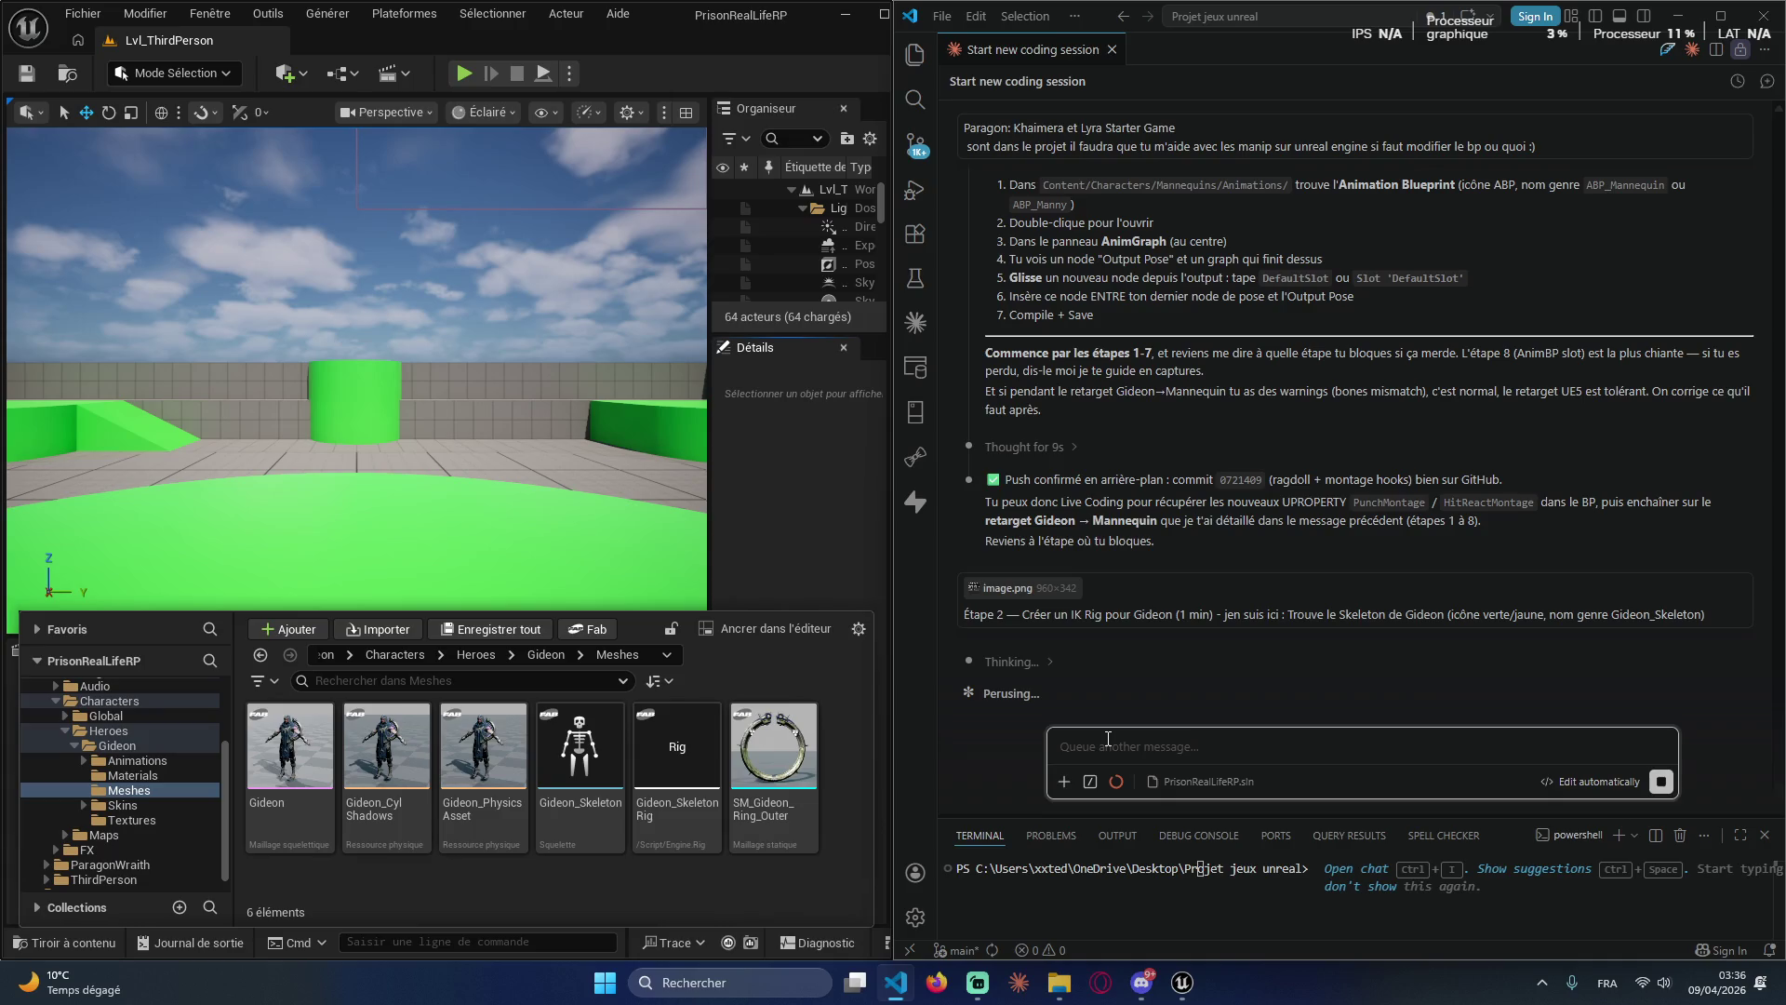
{"action": "left_click", "coordinate": [1140, 984]}
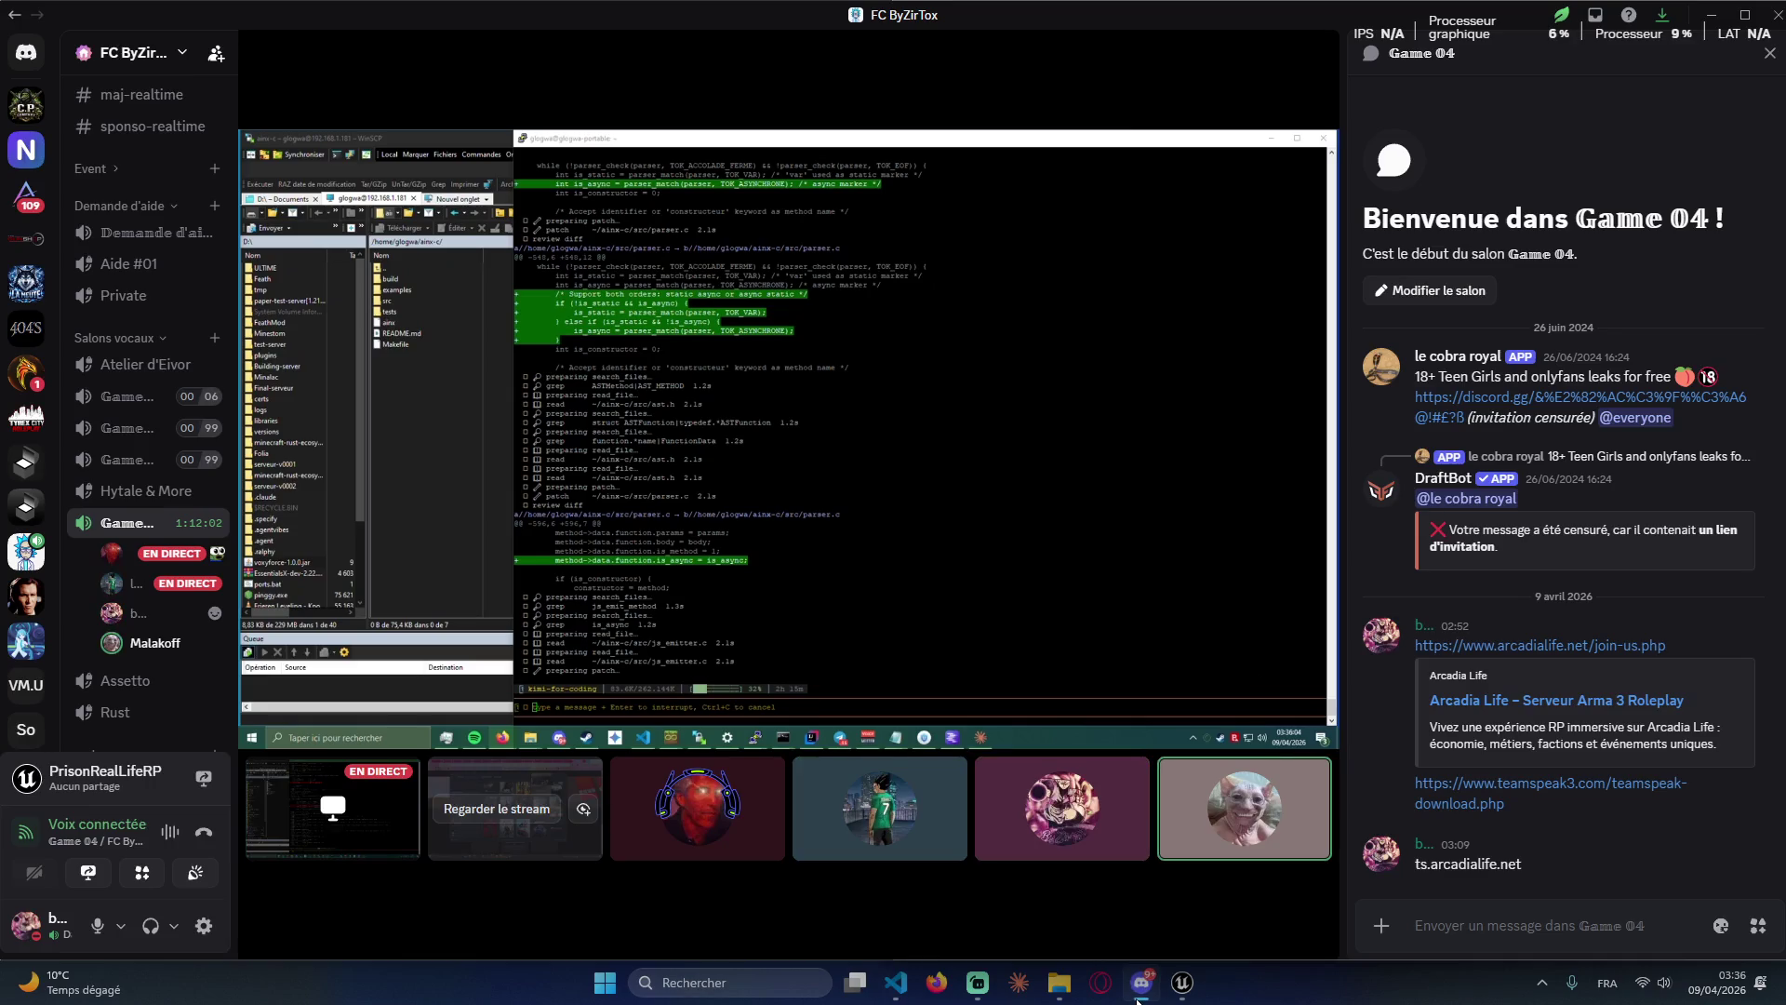
{"action": "left_click", "coordinate": [1137, 995]}
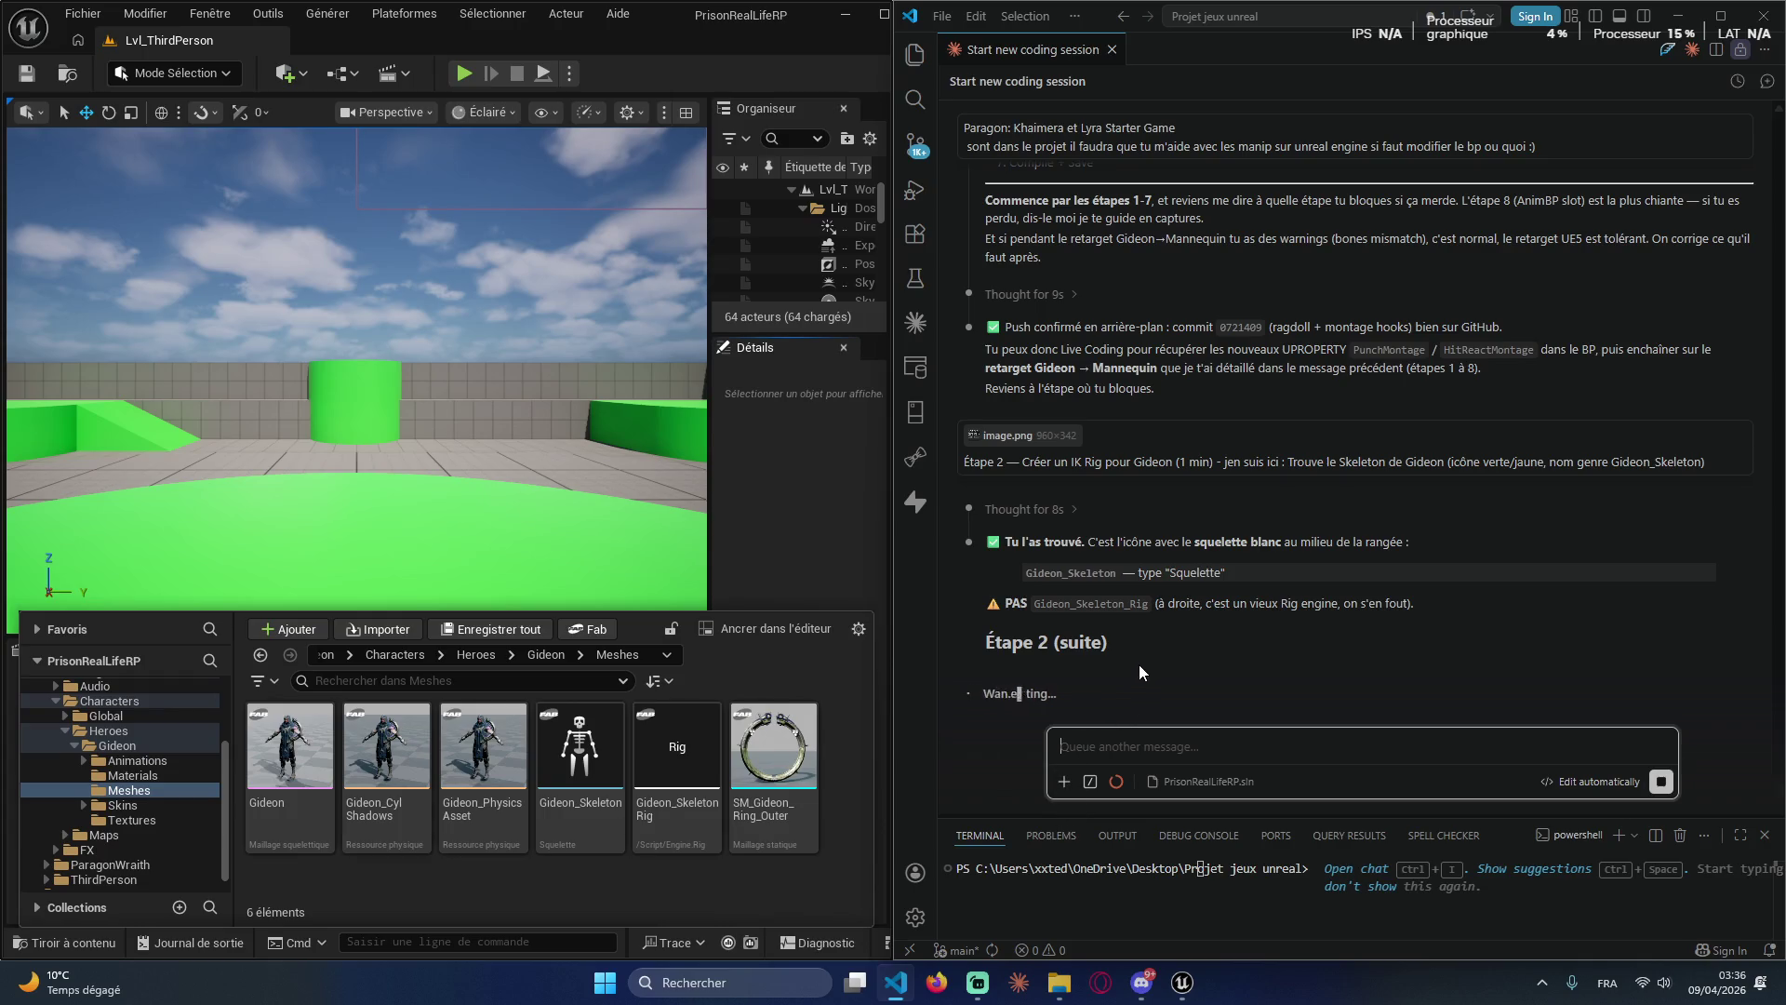
{"action": "left_click", "coordinate": [572, 757]}
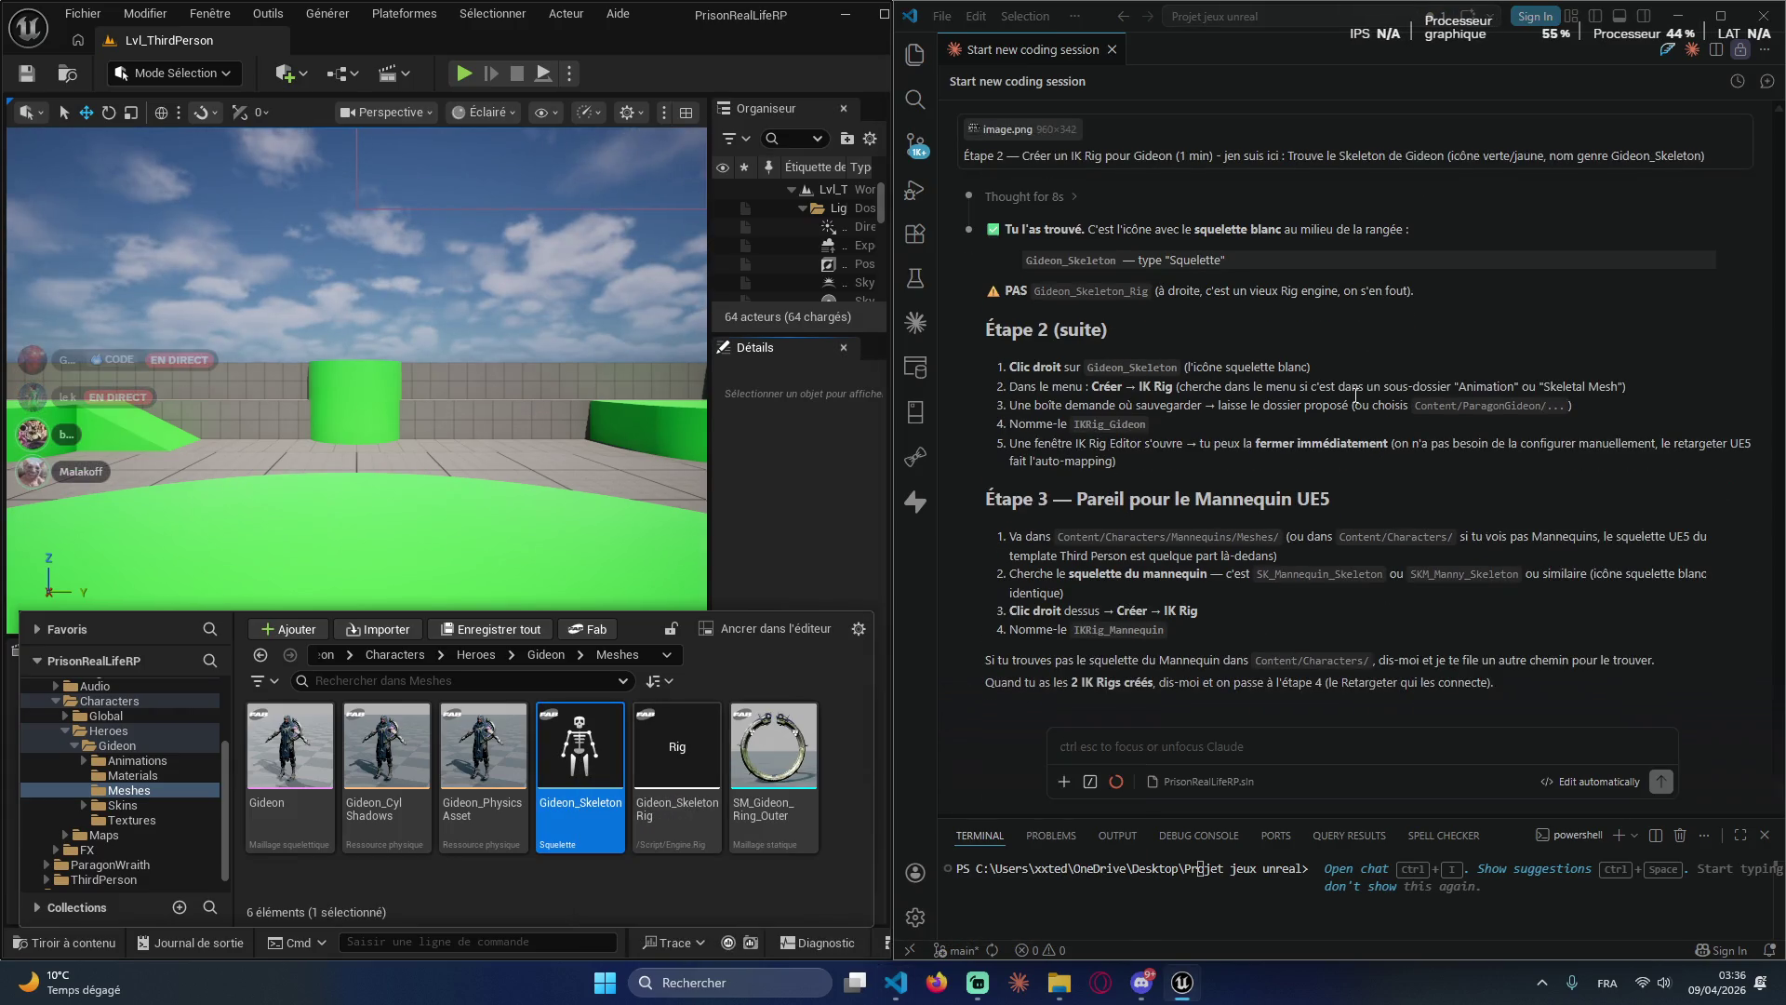
{"action": "scroll", "coordinate": [1159, 549], "scroll_direction": "up", "scroll_amount": 2}
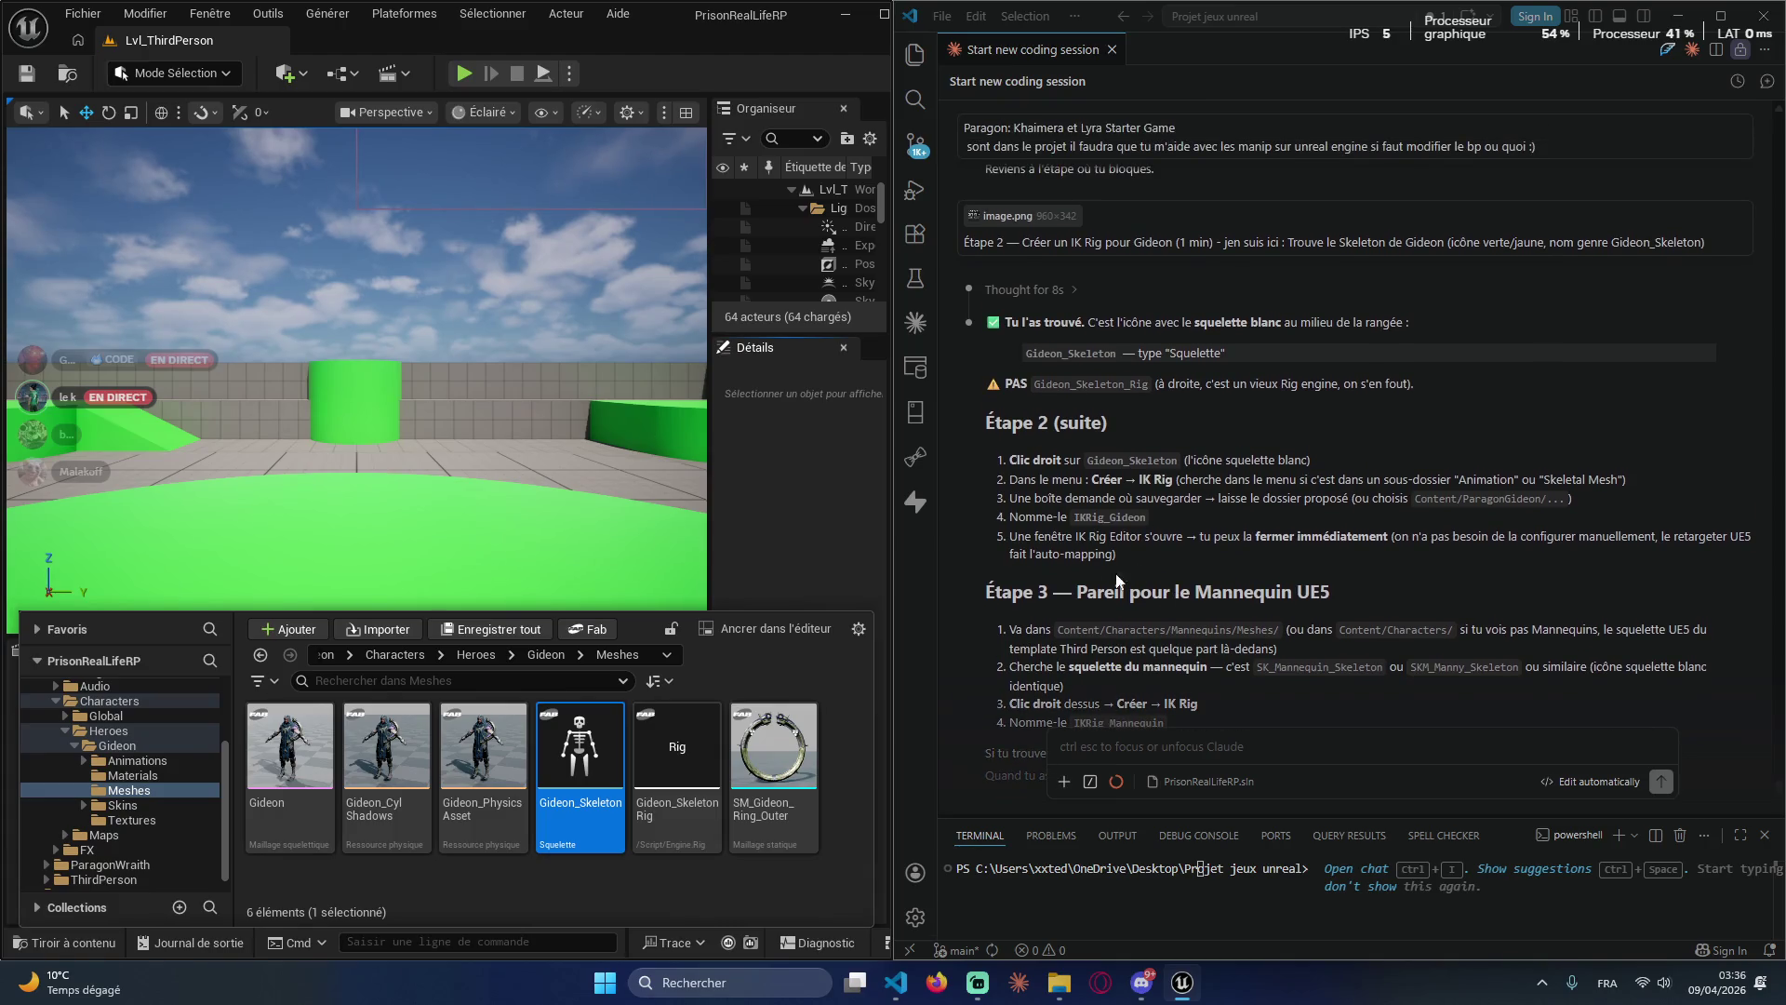
{"action": "right_click", "coordinate": [567, 774]}
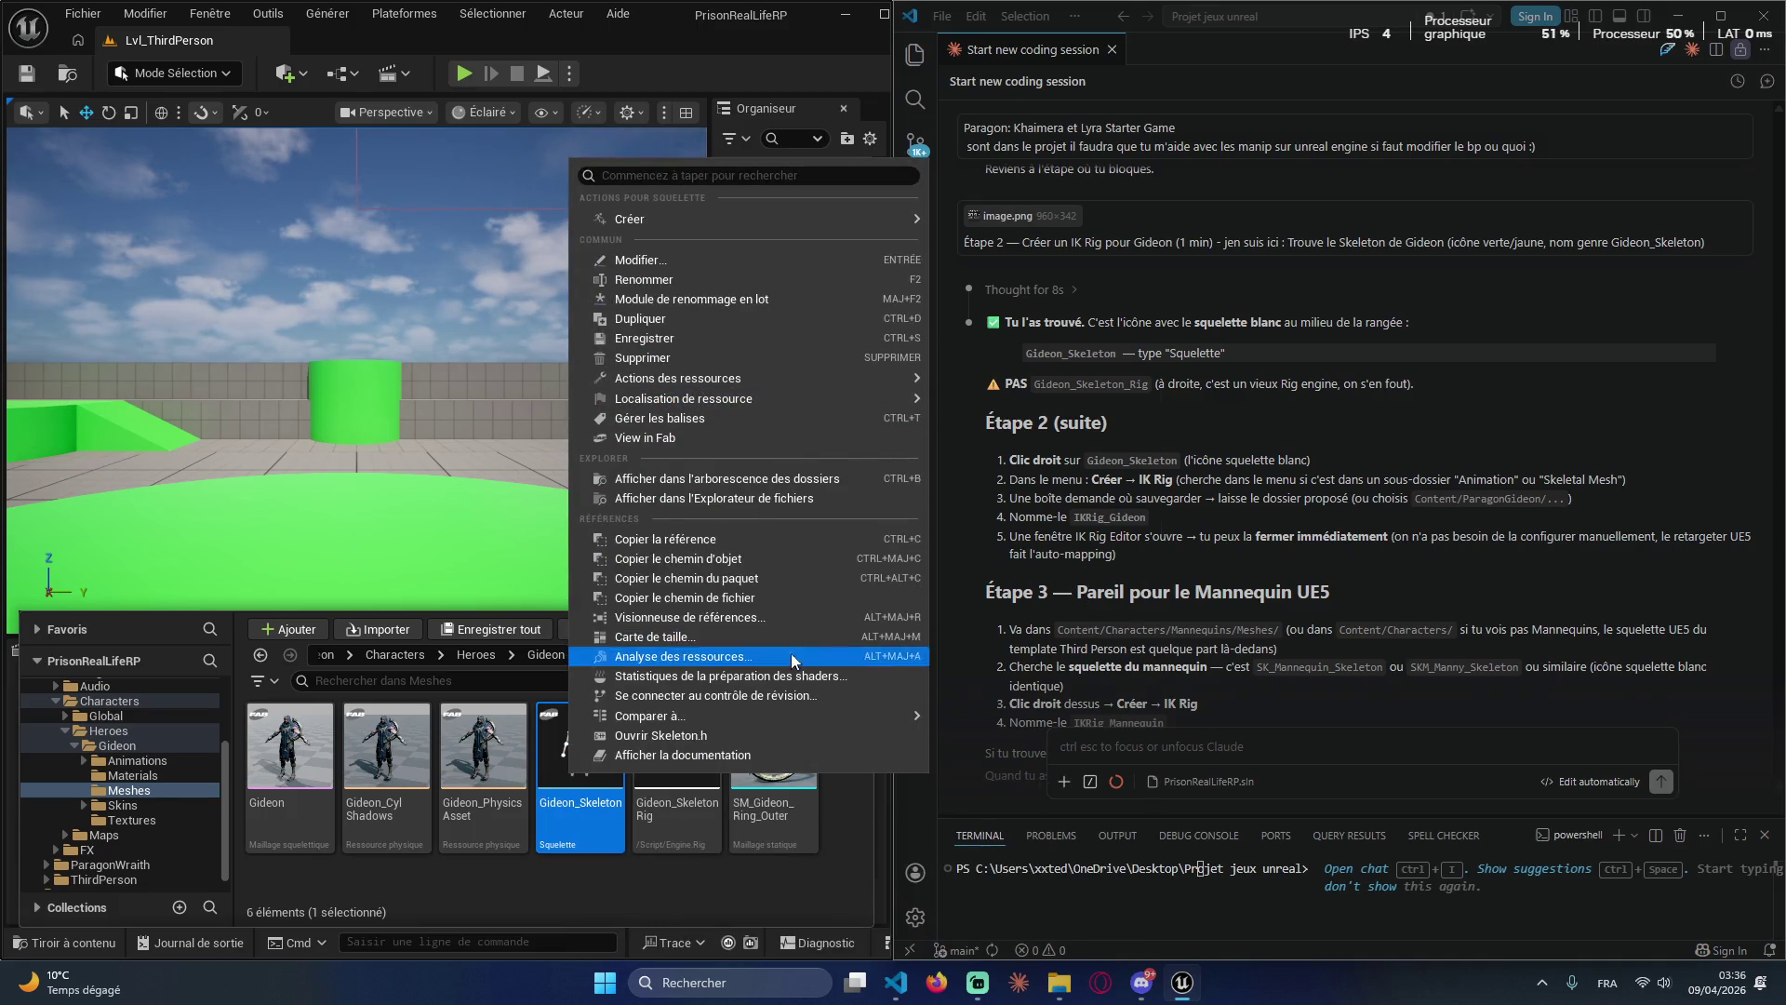
{"action": "mouse_move", "coordinate": [683, 206]}
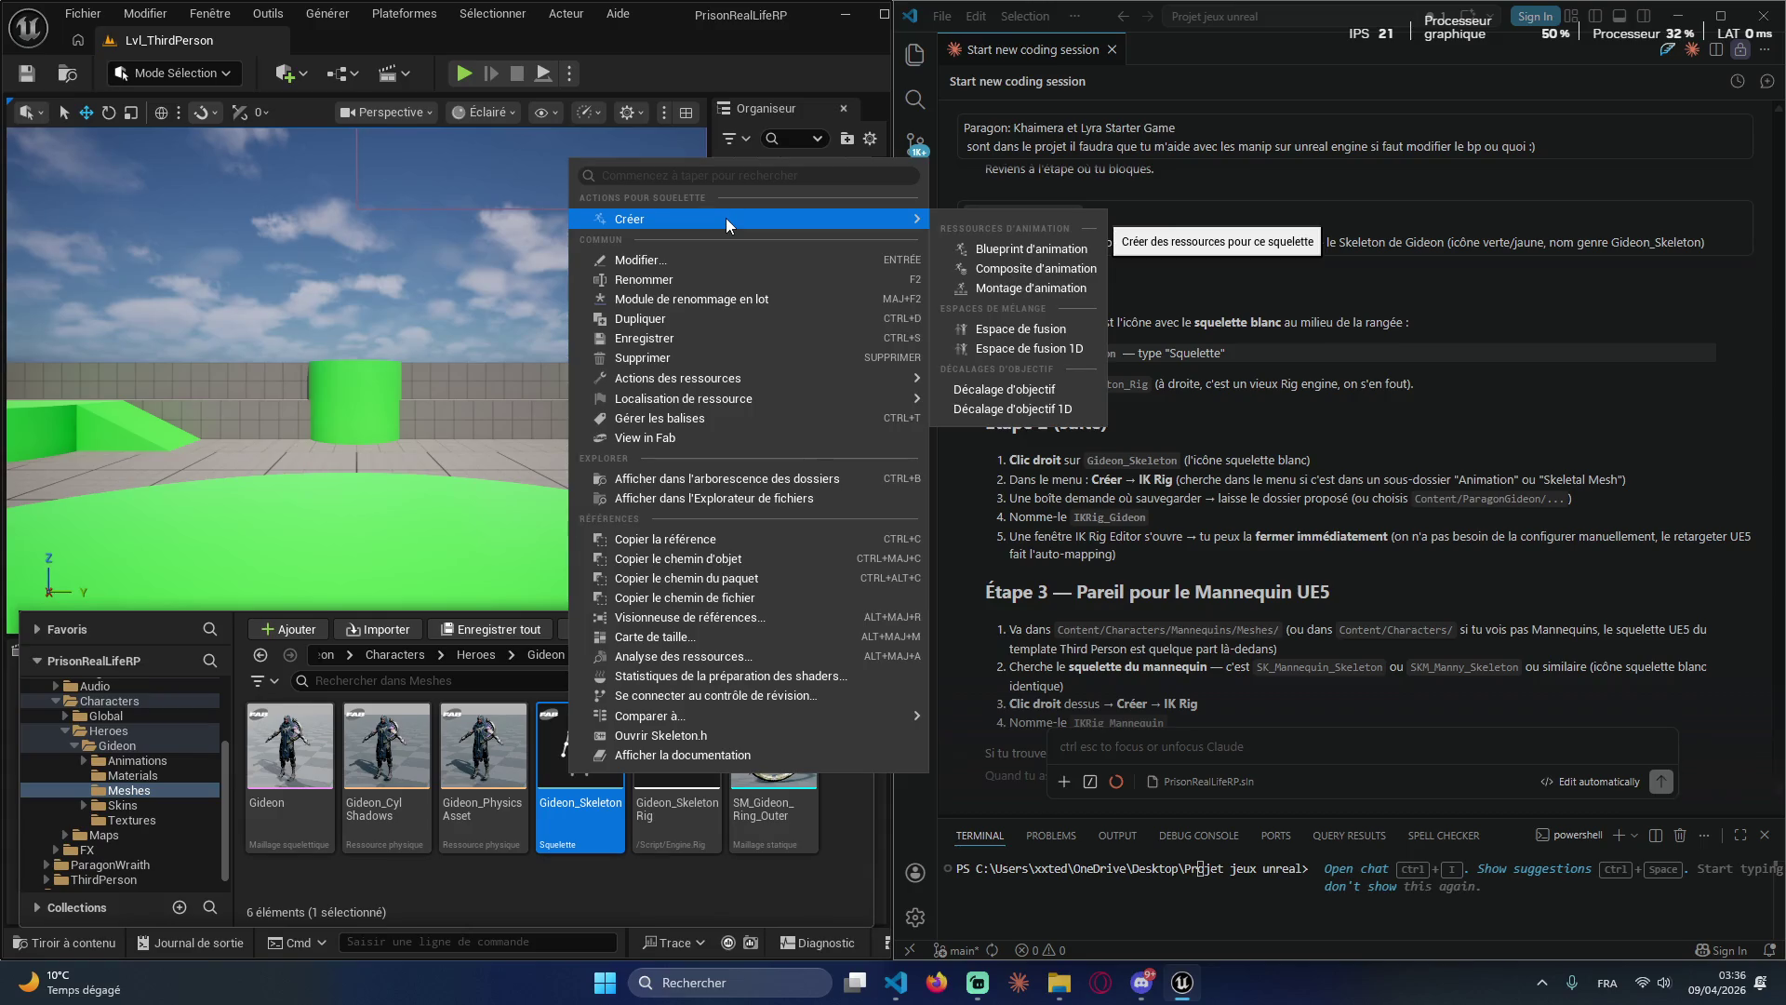
{"action": "left_click", "coordinate": [637, 175]}
{"action": "type", "text": "c"}
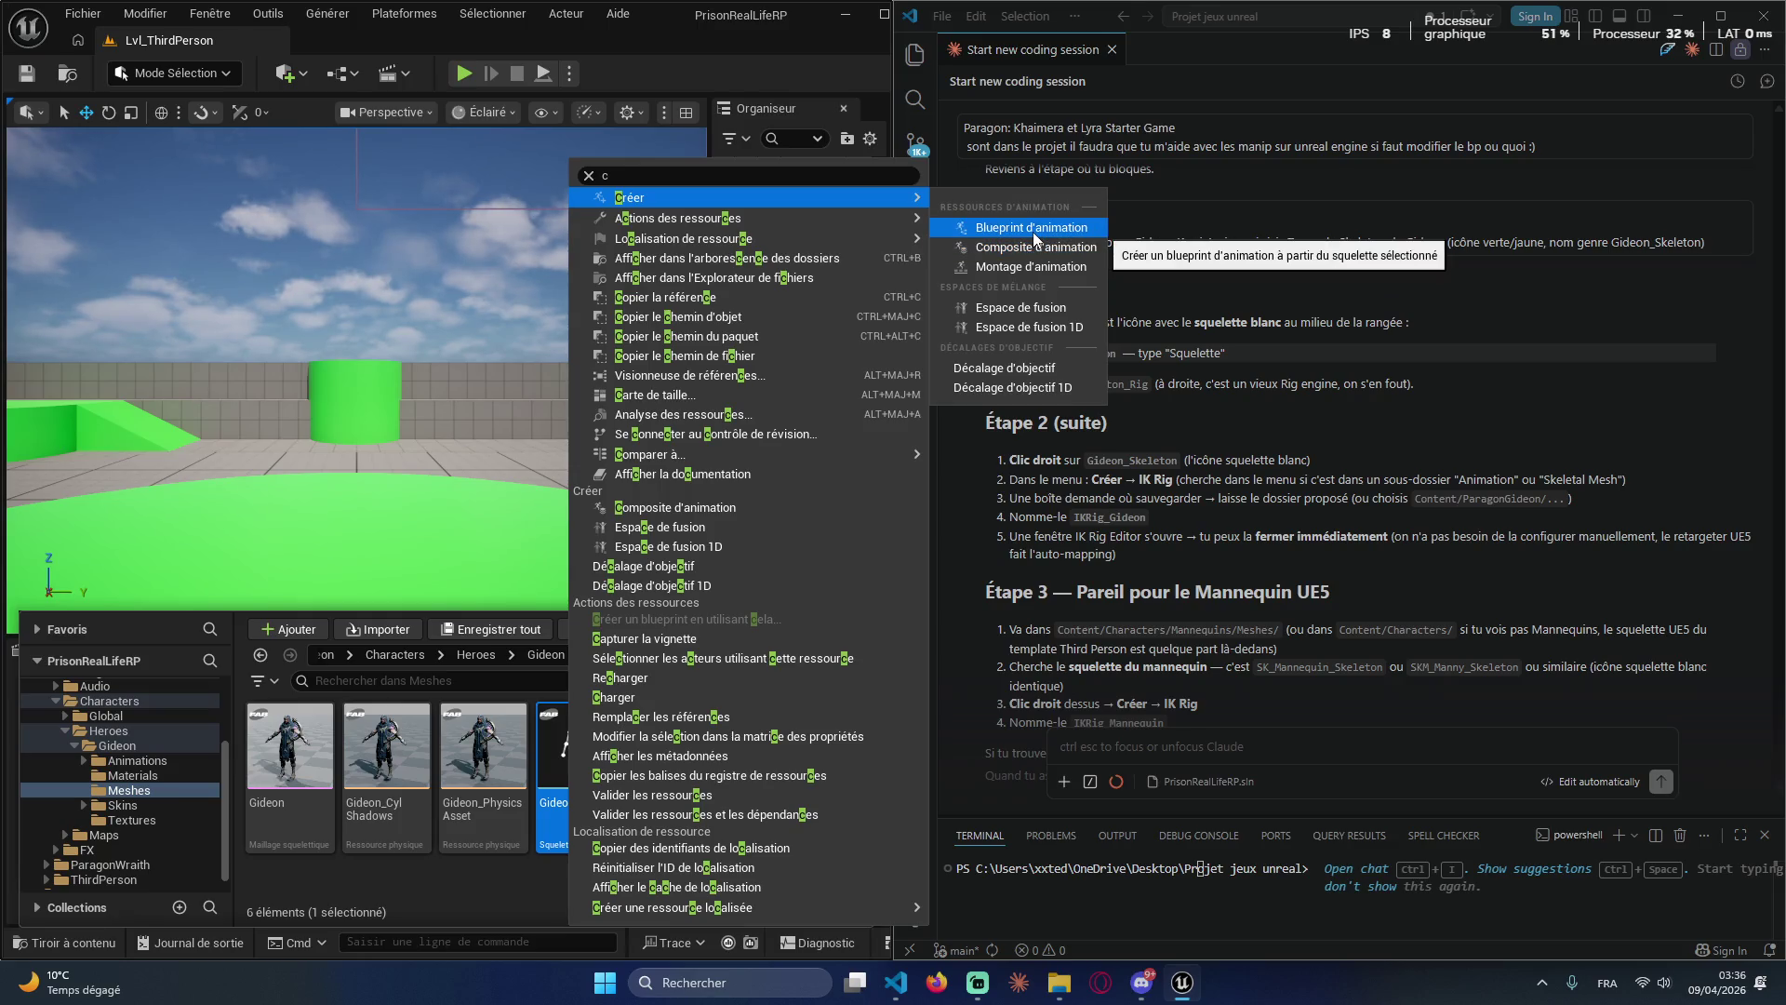
{"action": "left_click", "coordinate": [1046, 537]}
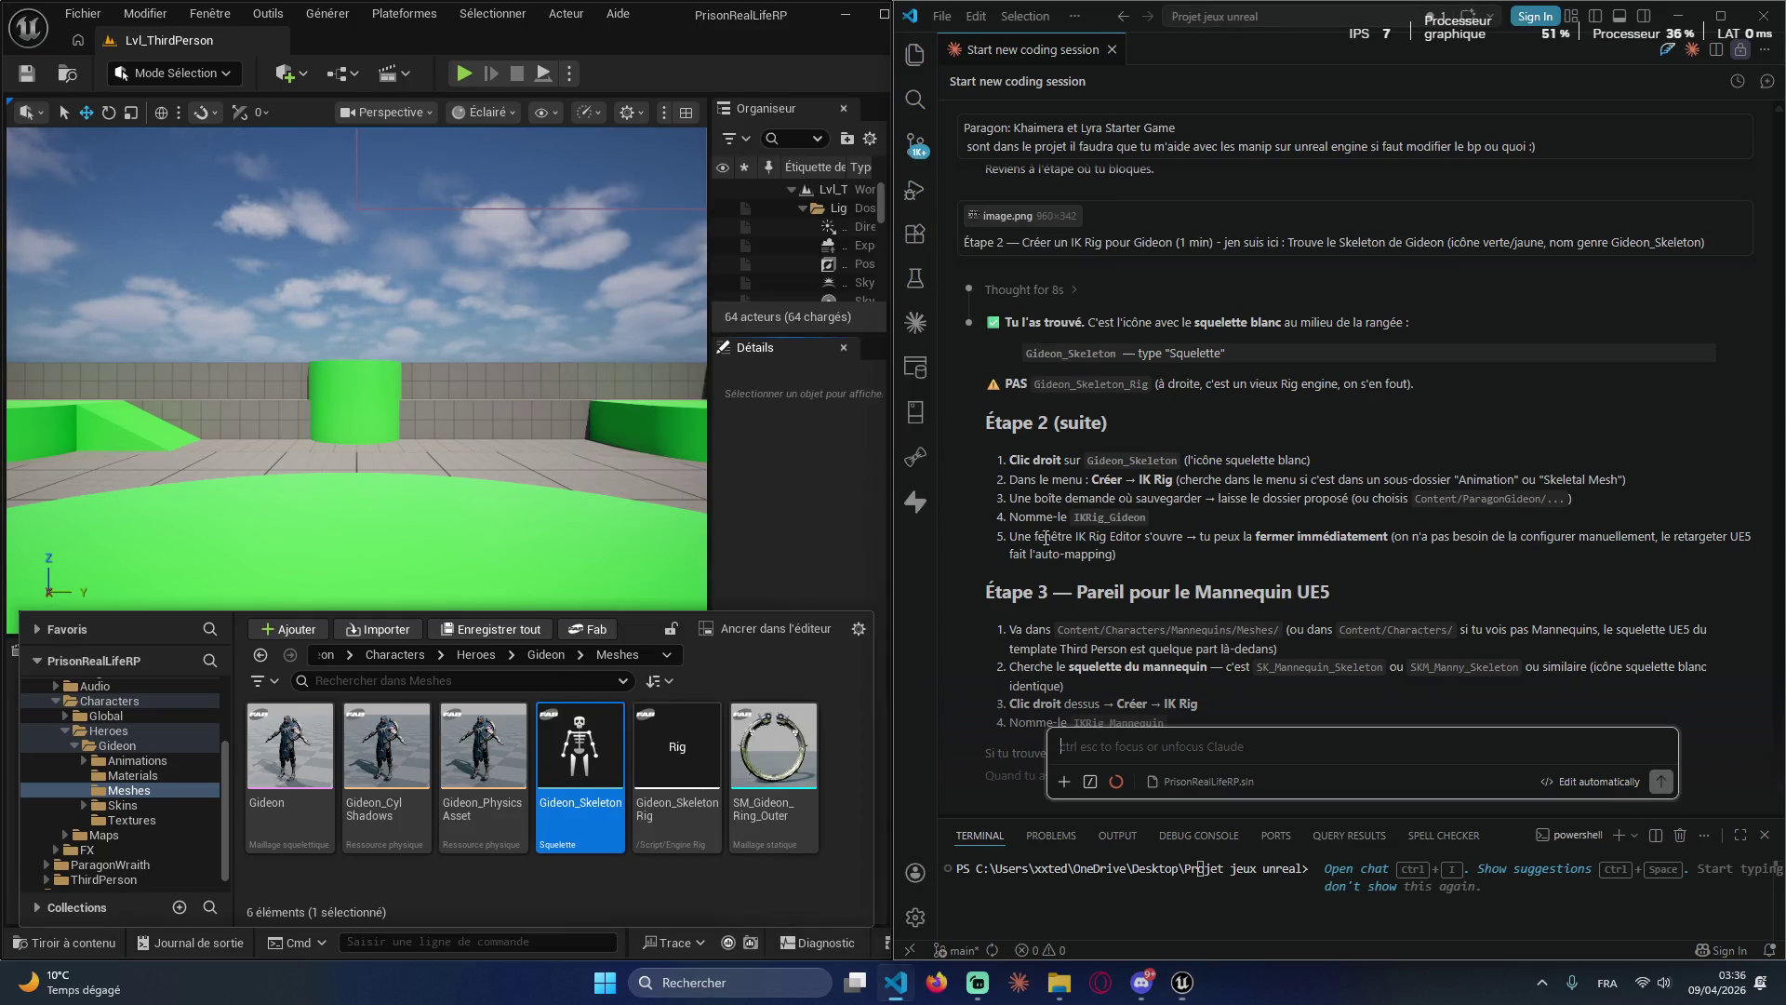
{"action": "scroll", "coordinate": [1140, 707], "scroll_direction": "down", "scroll_amount": 2}
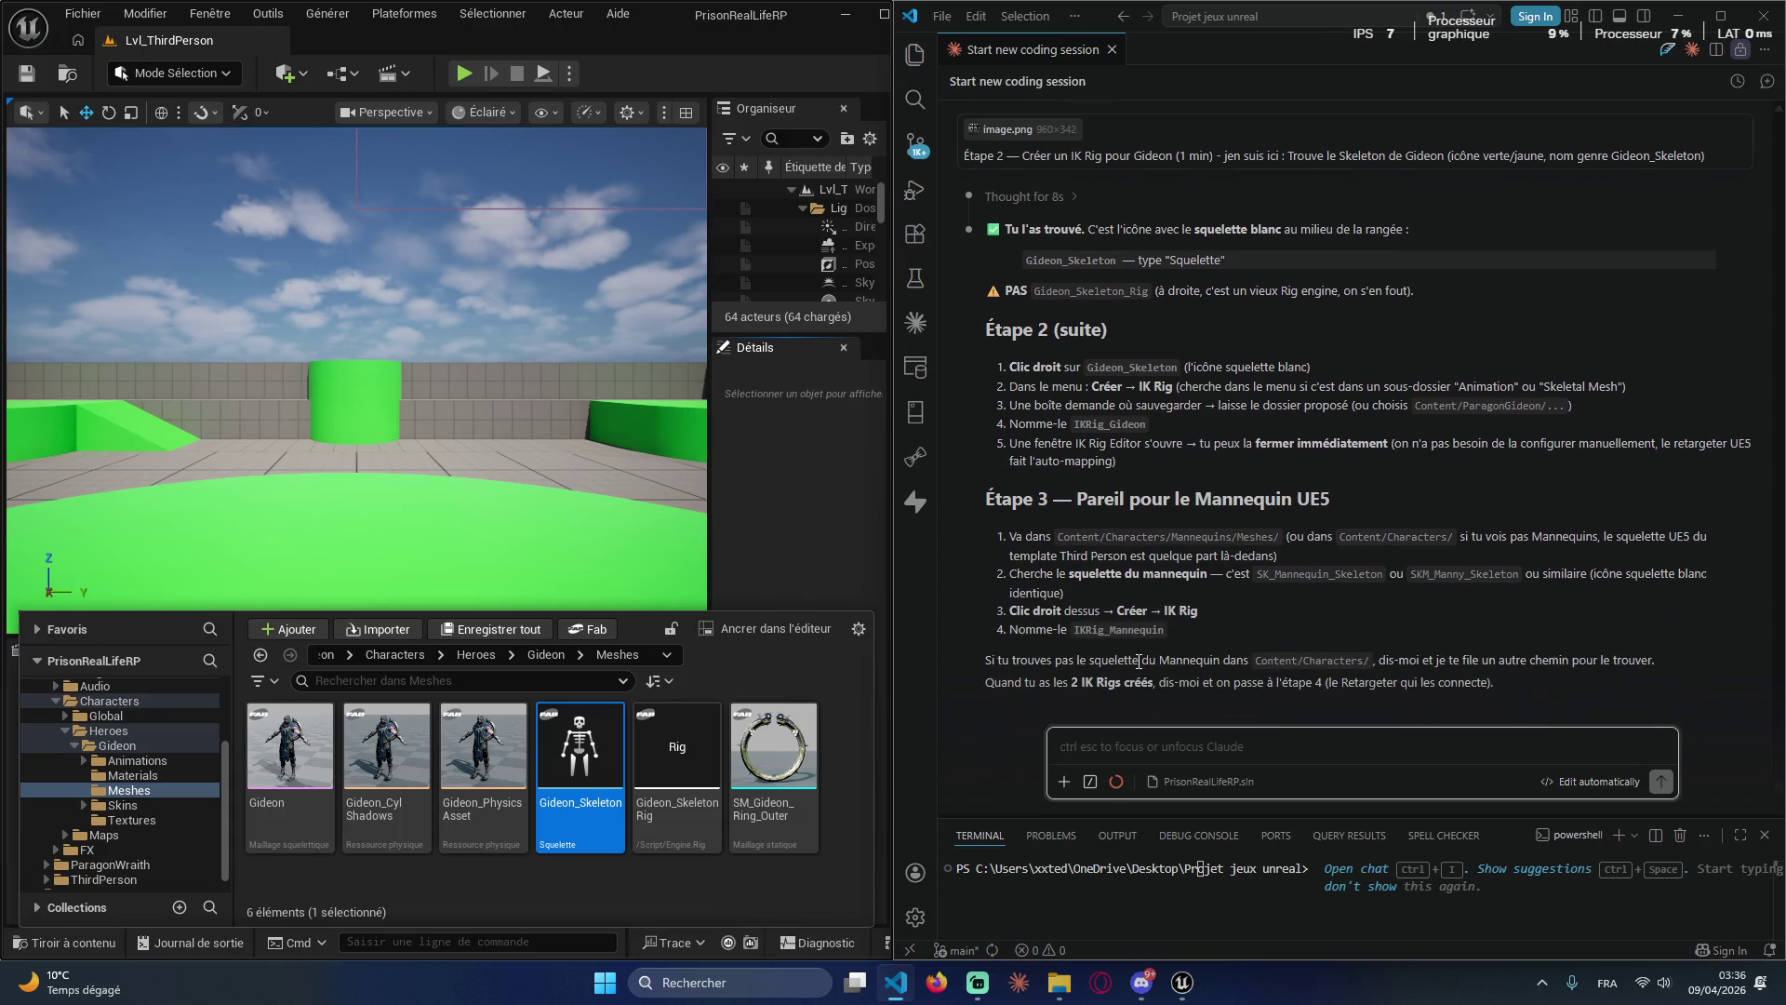
Step: Type the French request for a Python script that does the whole retarget automatically
{"action": "type", "text": "tu peux pas"}
{"action": "type", "text": " me faire un scri"}
{"action": "type", "text": "pt pyth"}
{"action": "type", "text": "on qui "}
{"action": "type", "text": "me fait o"}
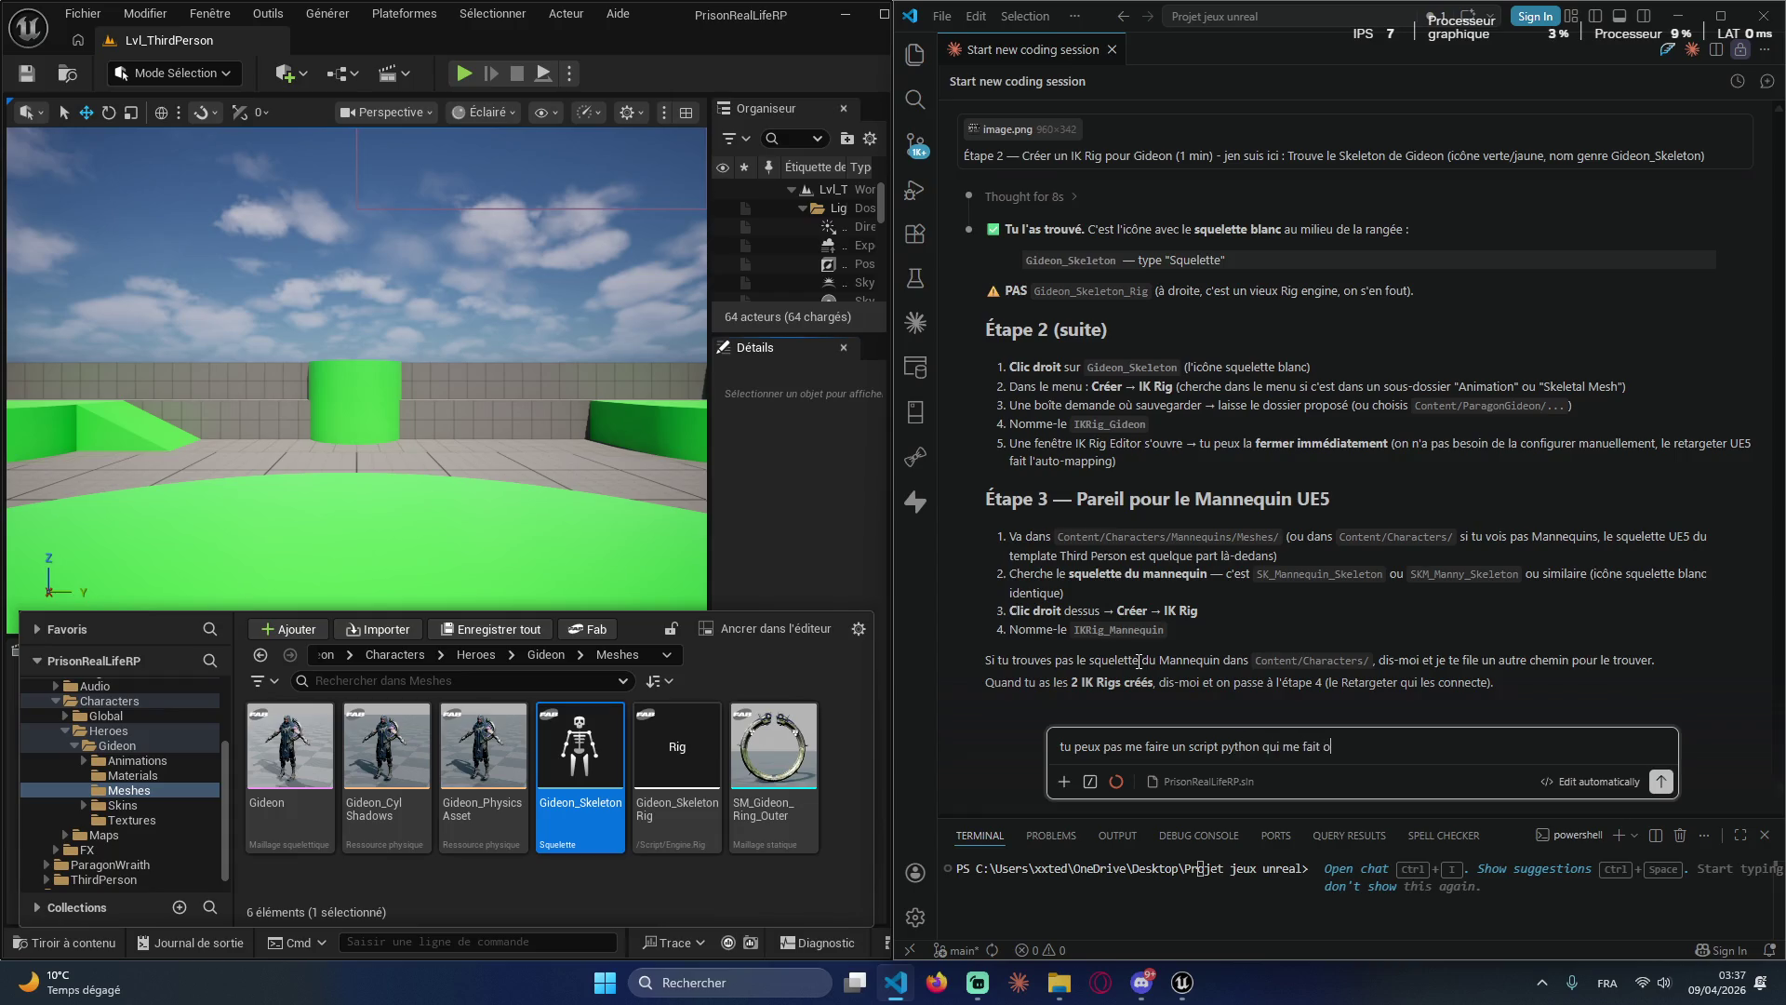
{"action": "key", "text": "BackSpace"}
{"action": "type", "text": "tout en auto"}
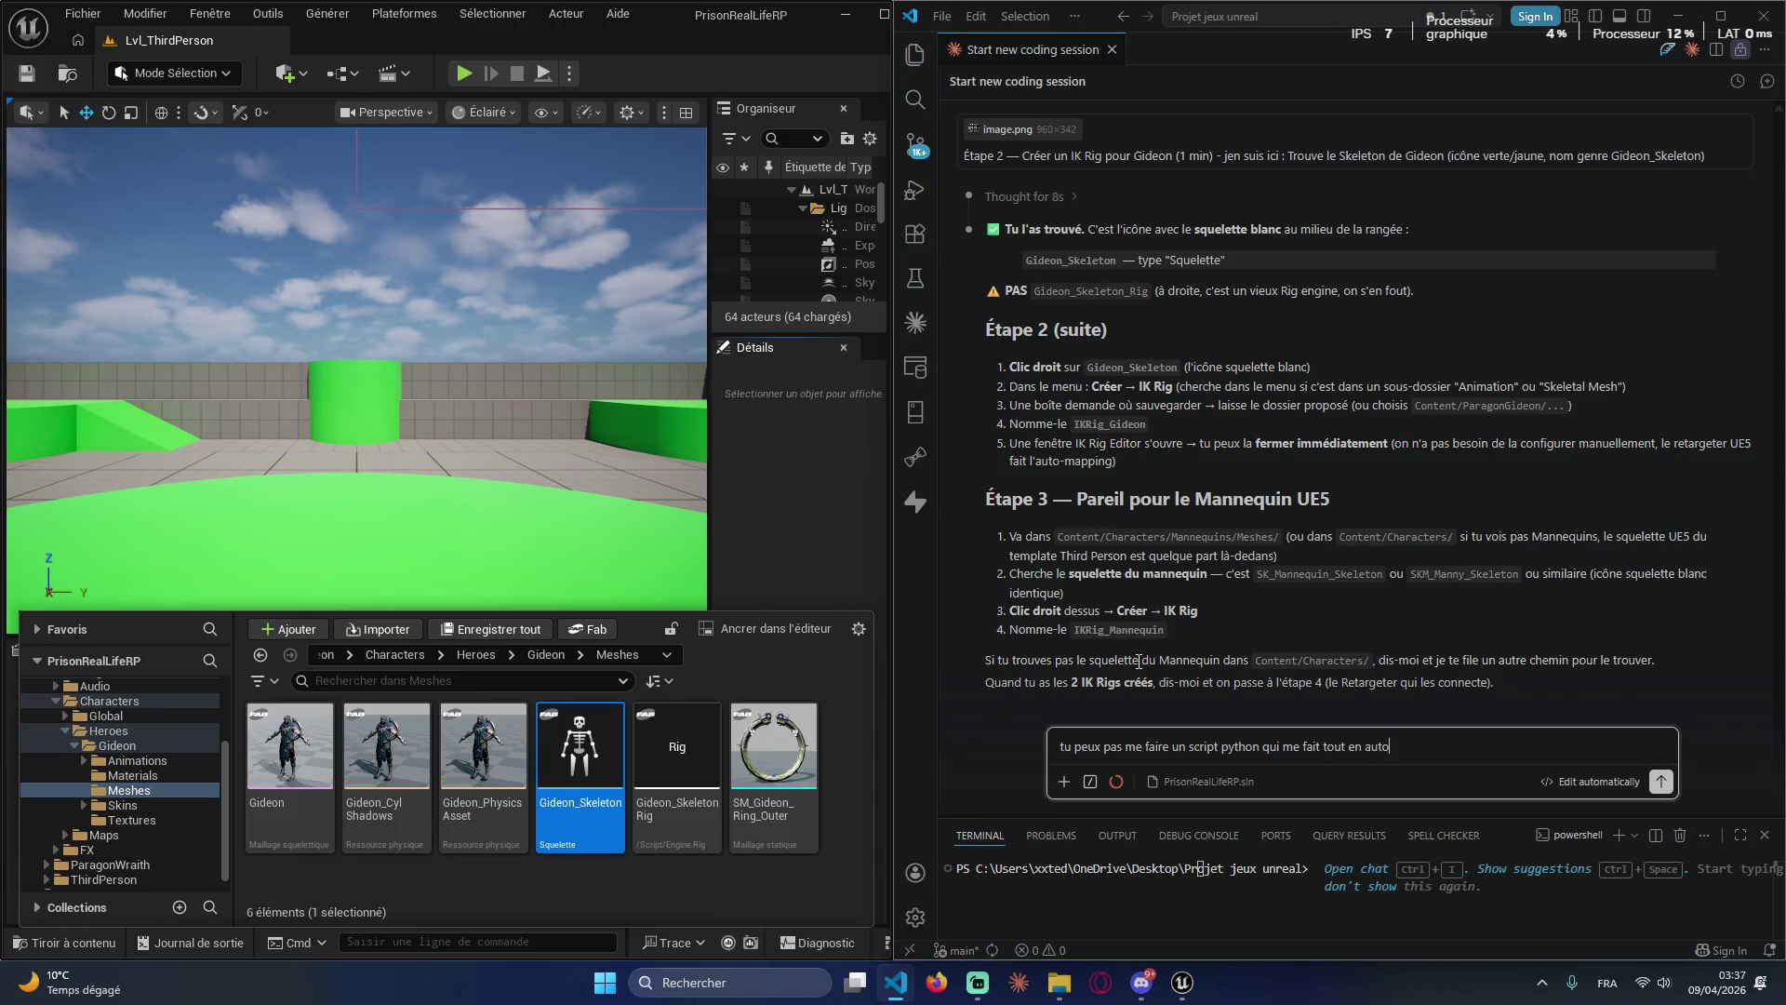
{"action": "type", "text": "matique c'e"}
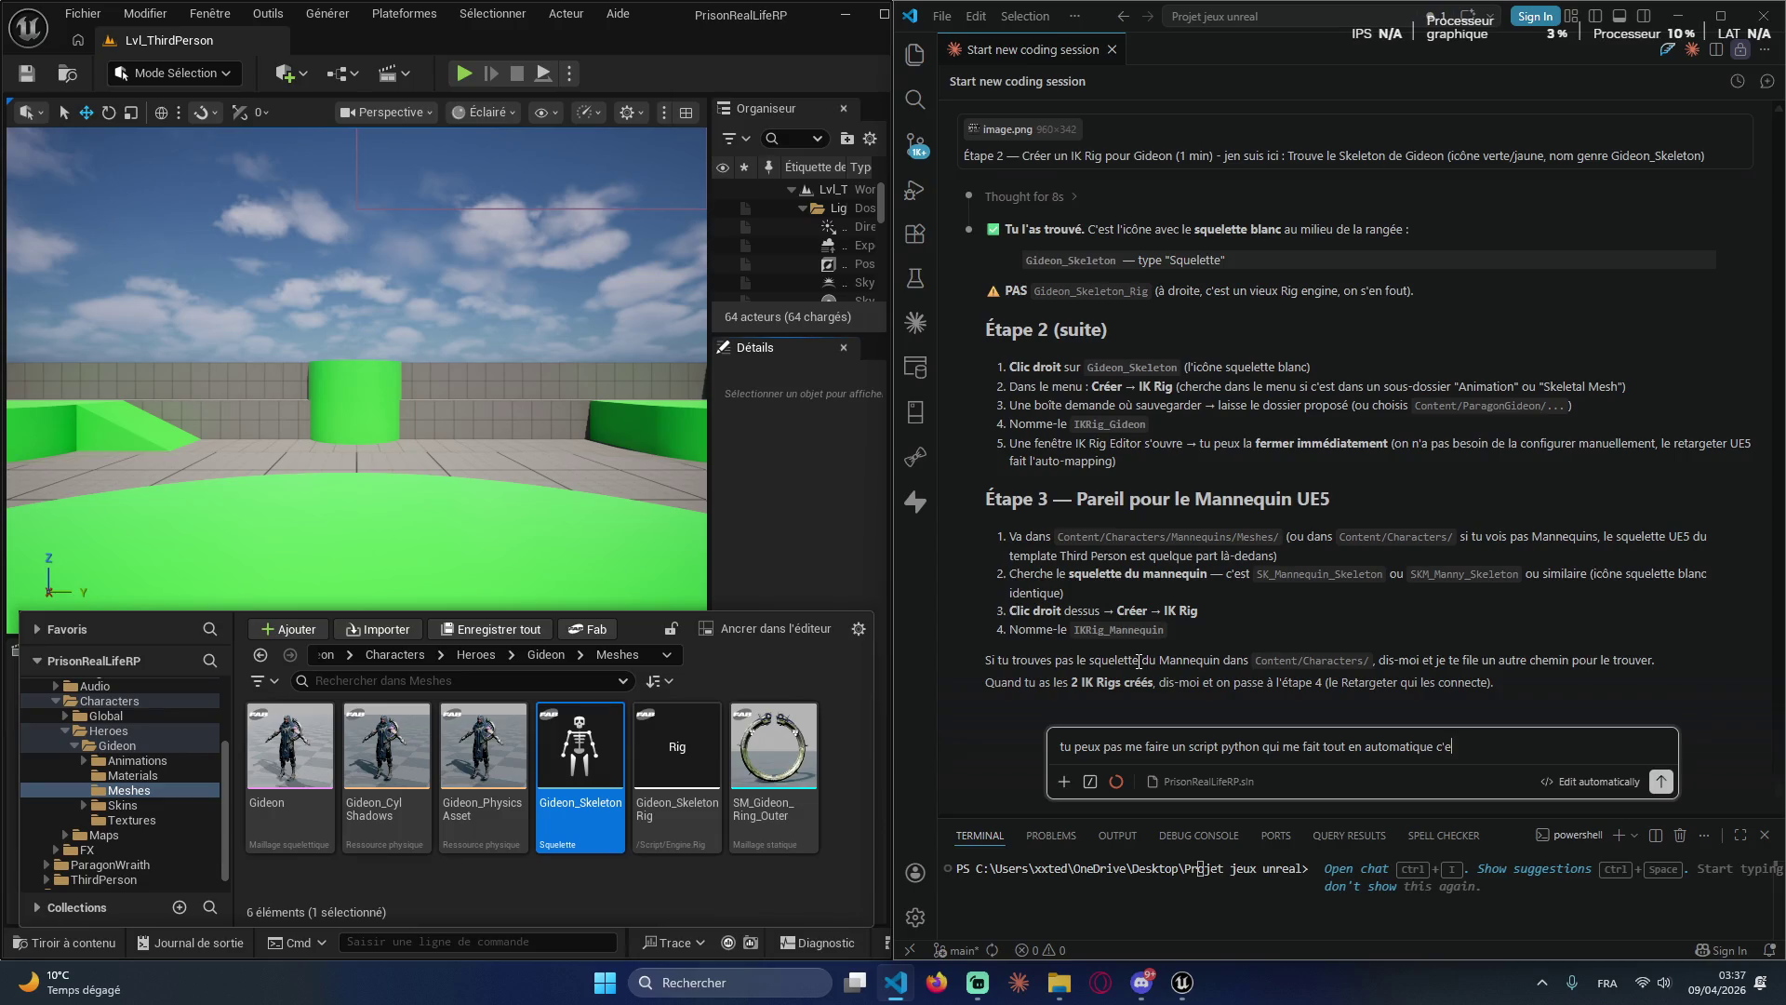
{"action": "type", "text": "st trop compliqué m"}
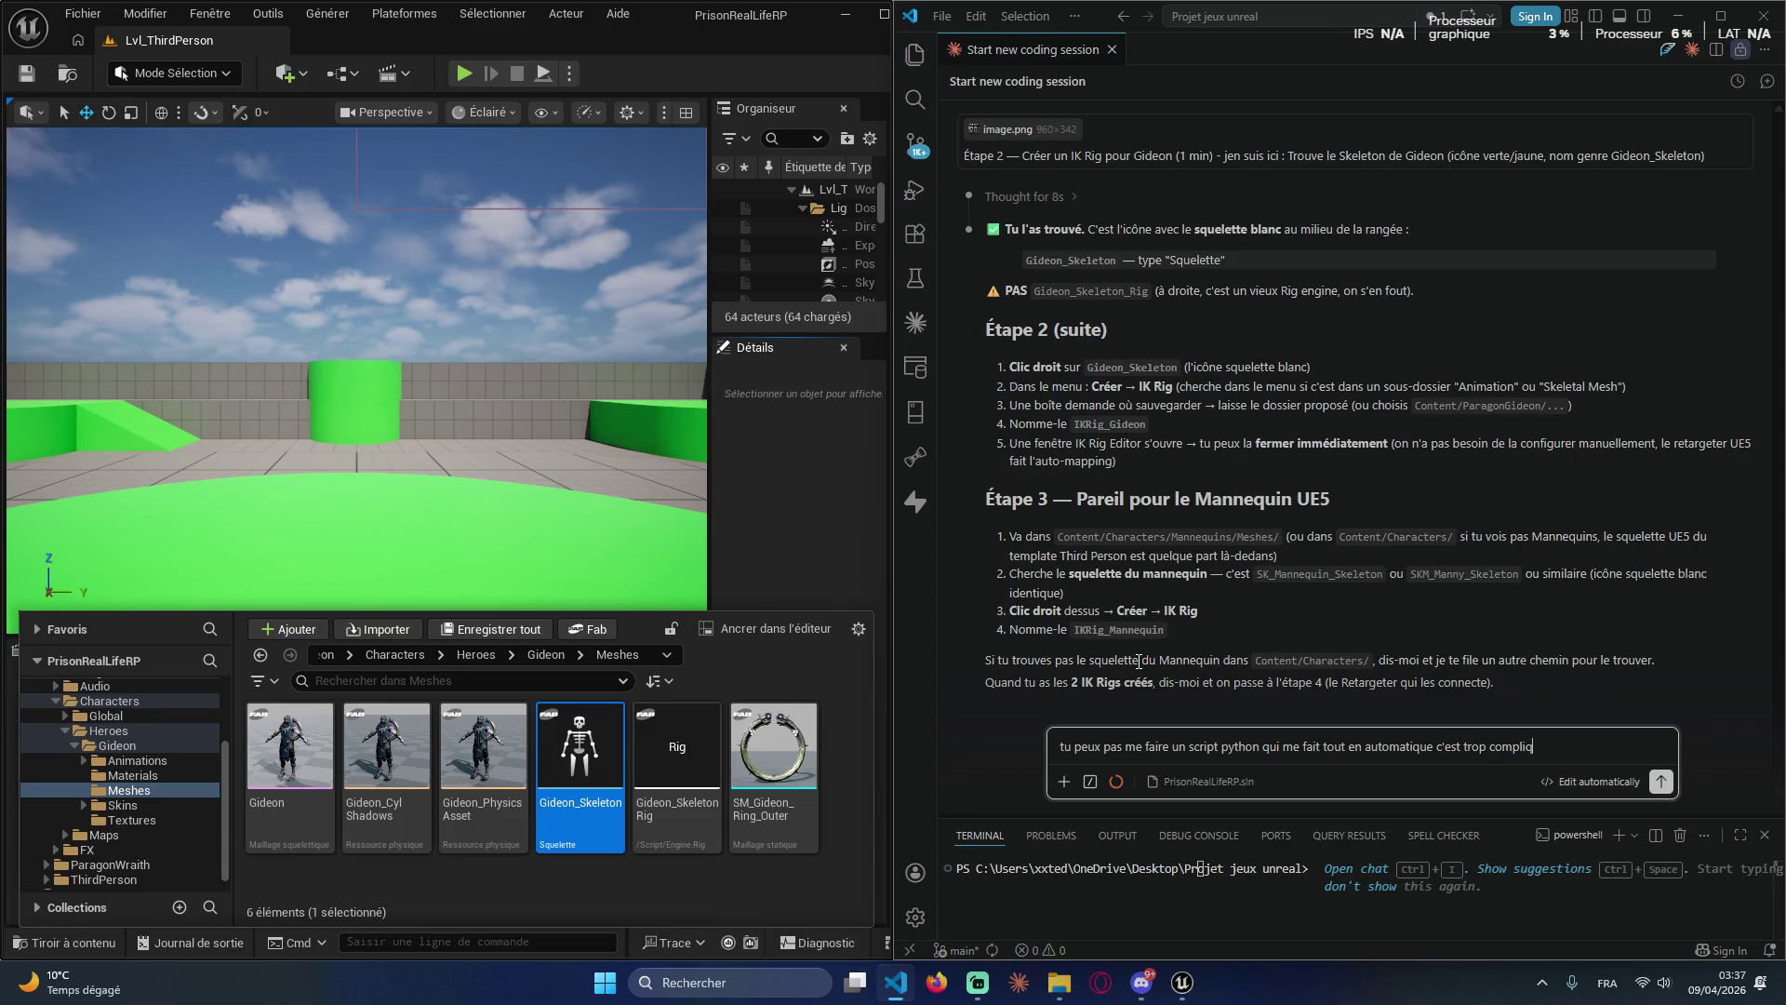